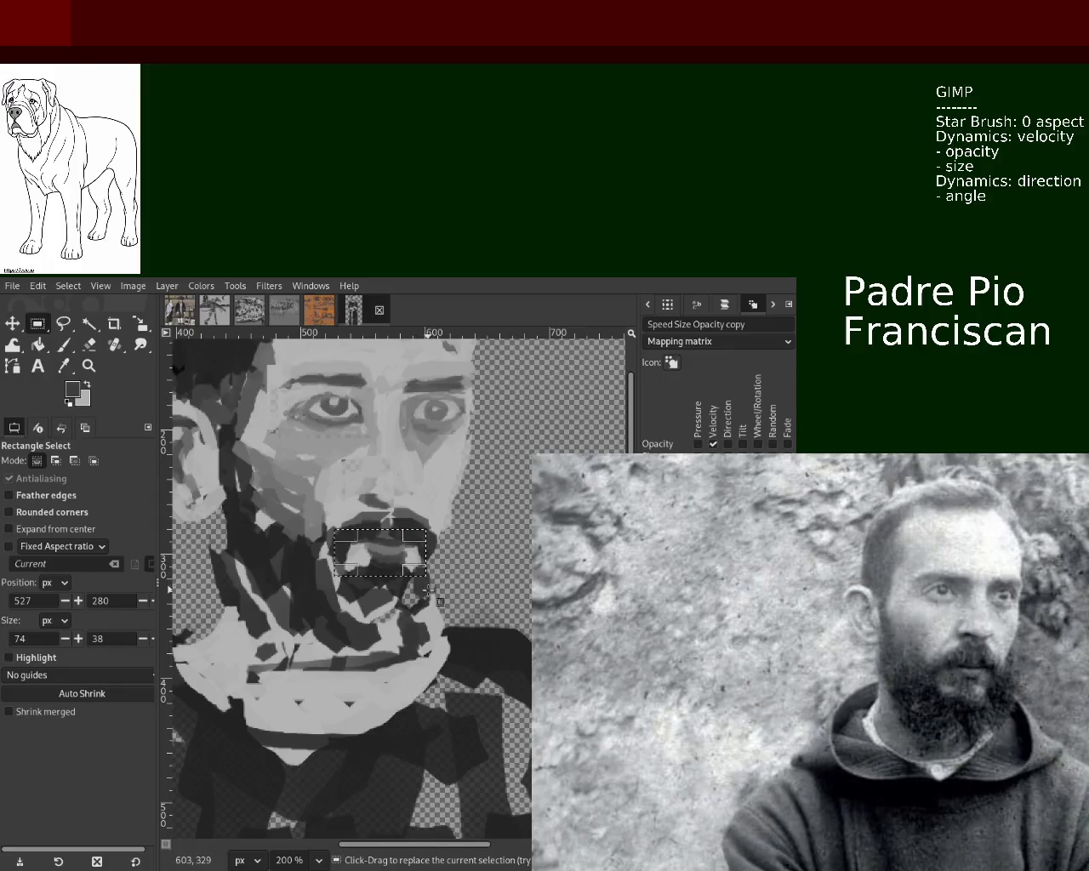
# - Cut the mouth selection, paste it, move it about 17 px down and anchor it
pyautogui.hotkey('ctrl', 'x')
pyautogui.click(15, 323)
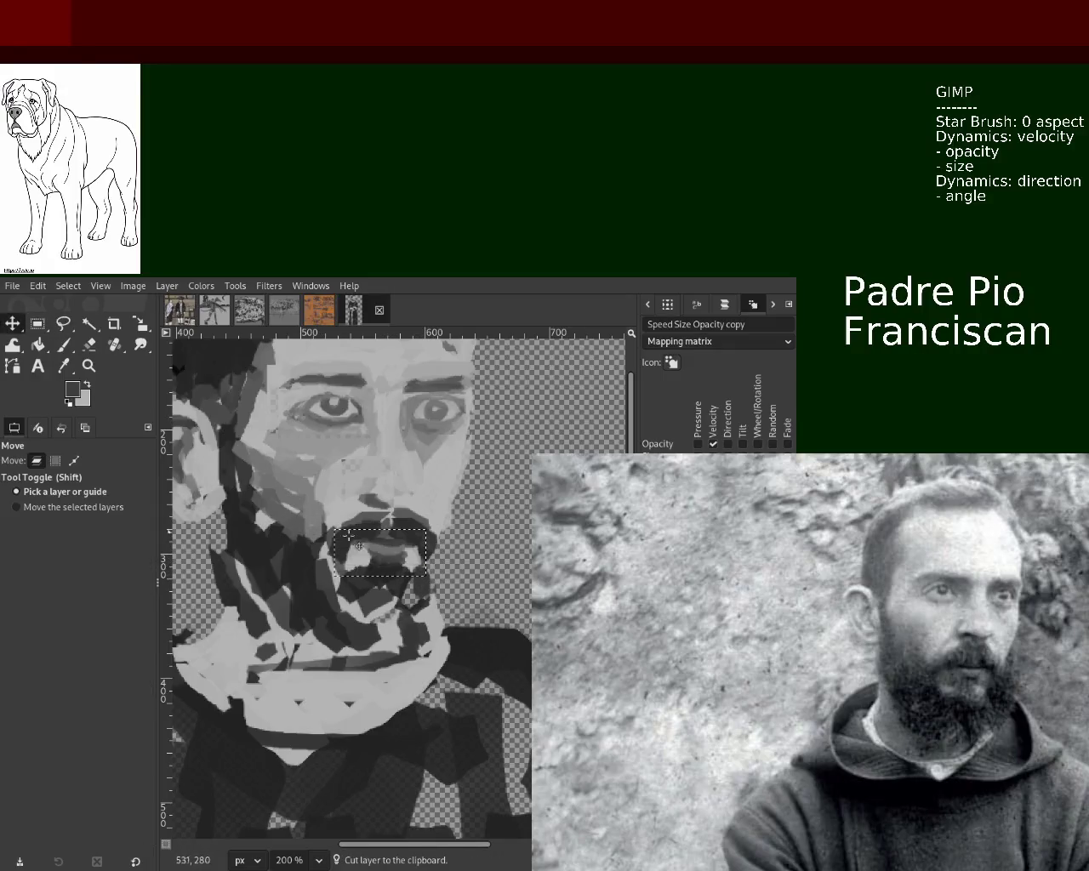
pyautogui.hotkey('ctrl', 'v')
pyautogui.moveTo(364, 550); pyautogui.dragTo(364, 559)
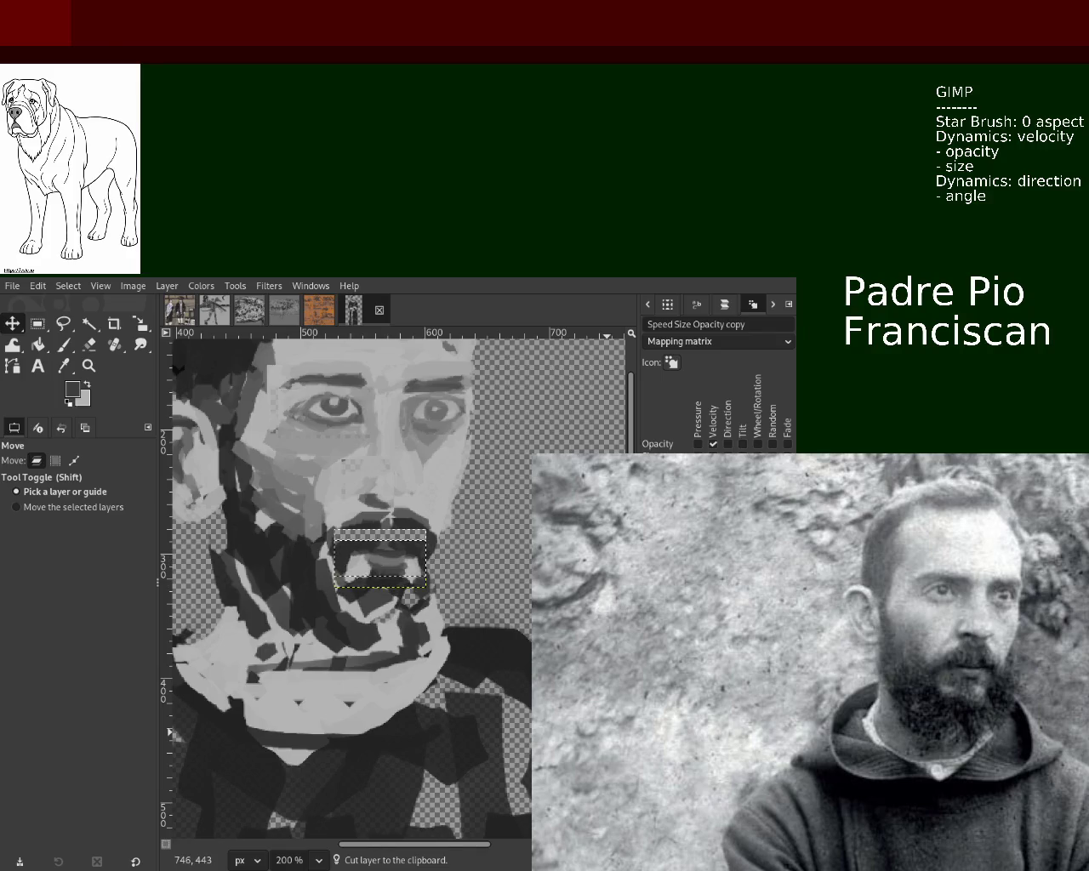
pyautogui.hotkey('ctrl', 'h')
# - With a size-15 brush, paint picked dark grey over the mouth band and light grey atop the moustache
pyautogui.click(63, 345)
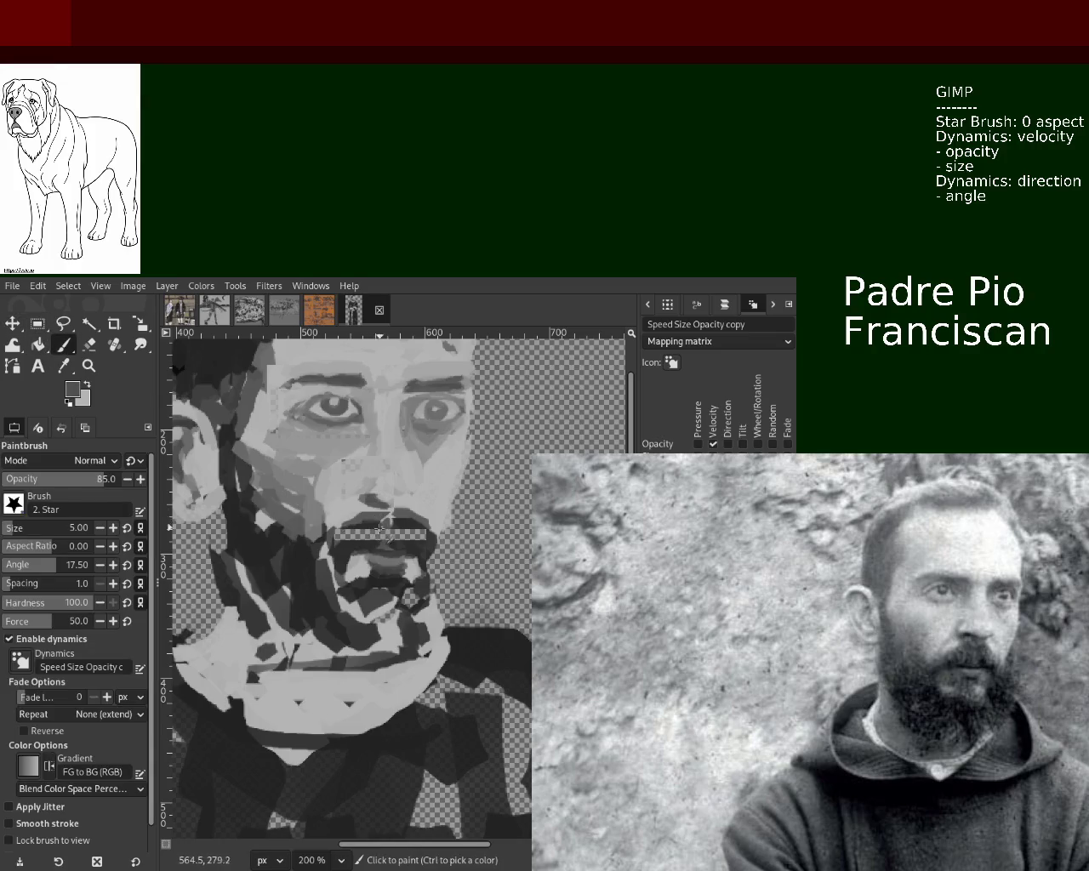
pyautogui.click(67, 527)
pyautogui.write('1')
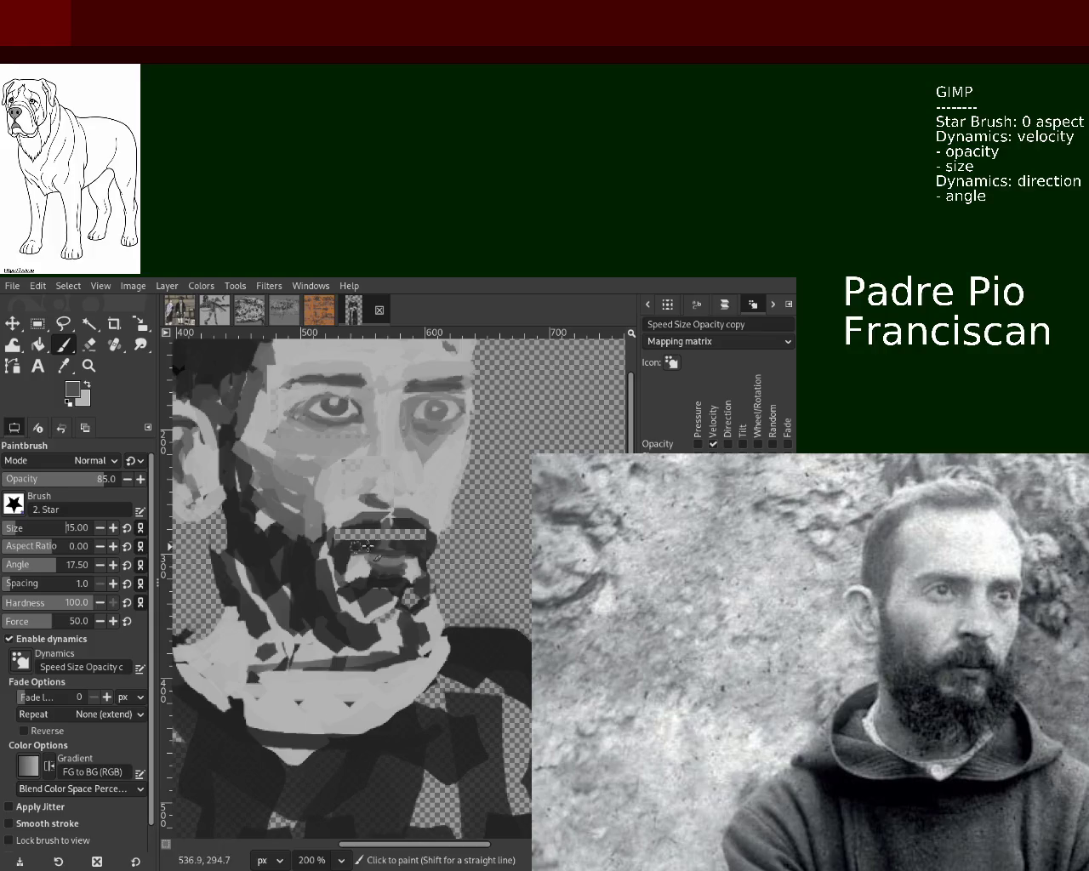
pyautogui.press('ctrl')
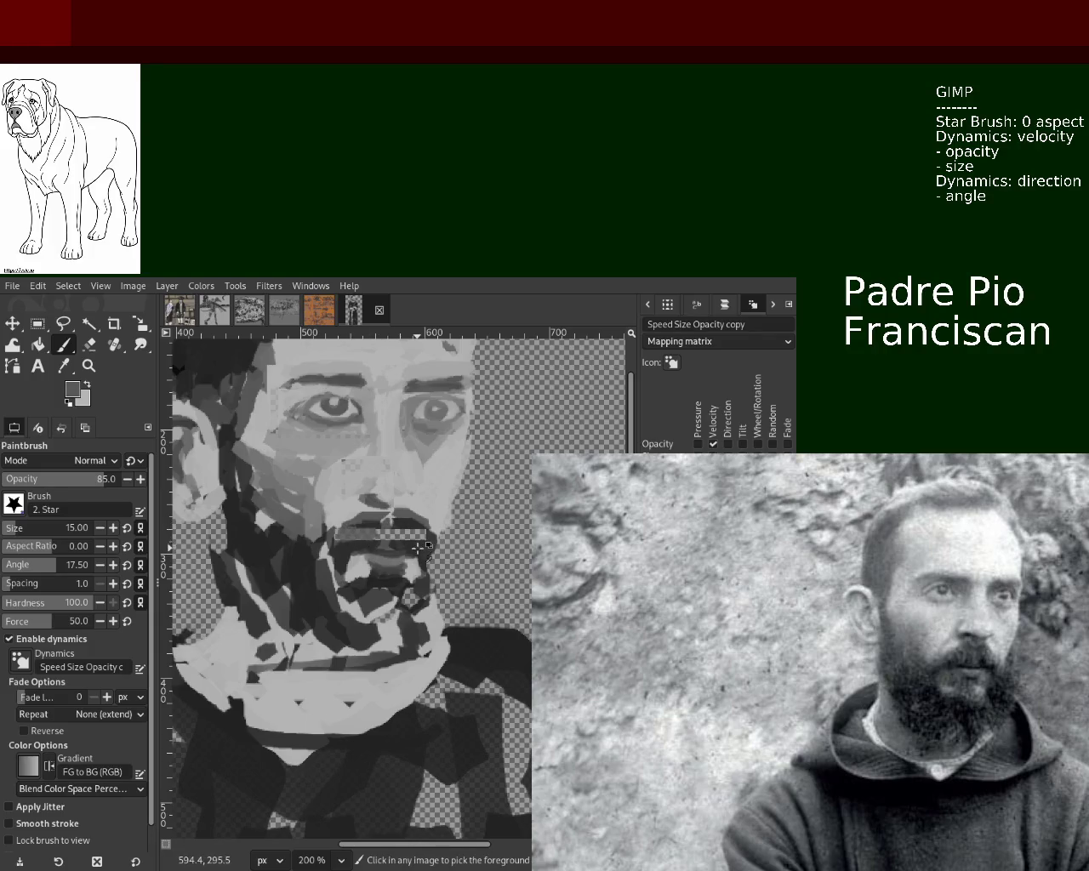
pyautogui.keyDown('ctrl'); pyautogui.click(417, 549); pyautogui.keyUp('ctrl')
pyautogui.moveTo(397, 536)
pyautogui.mouseDown()
pyautogui.moveTo(327, 531)
pyautogui.moveTo(406, 534)
pyautogui.moveTo(368, 515)
pyautogui.moveTo(383, 521)
pyautogui.mouseUp()
pyautogui.keyDown('ctrl'); pyautogui.click(366, 514); pyautogui.keyUp('ctrl')
pyautogui.keyDown('ctrl'); pyautogui.click(400, 509); pyautogui.keyUp('ctrl')
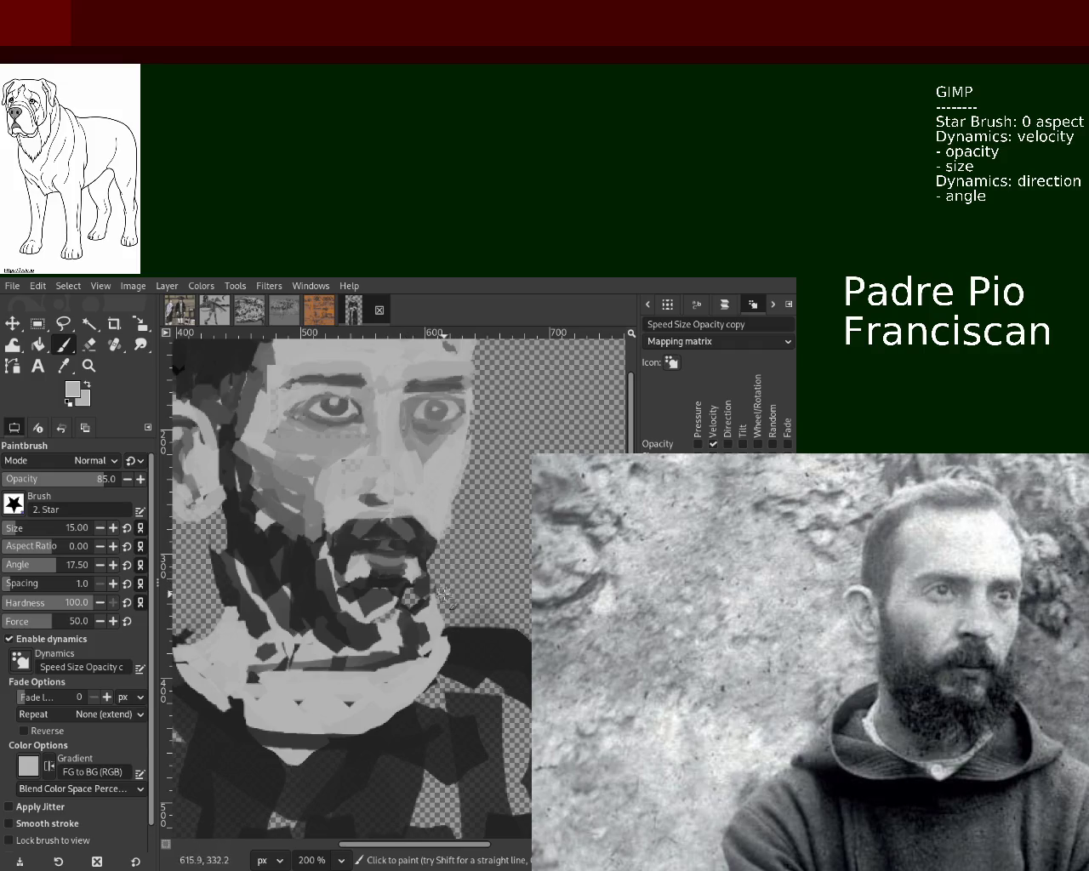
pyautogui.keyDown('ctrl'); pyautogui.click(404, 542); pyautogui.keyUp('ctrl')
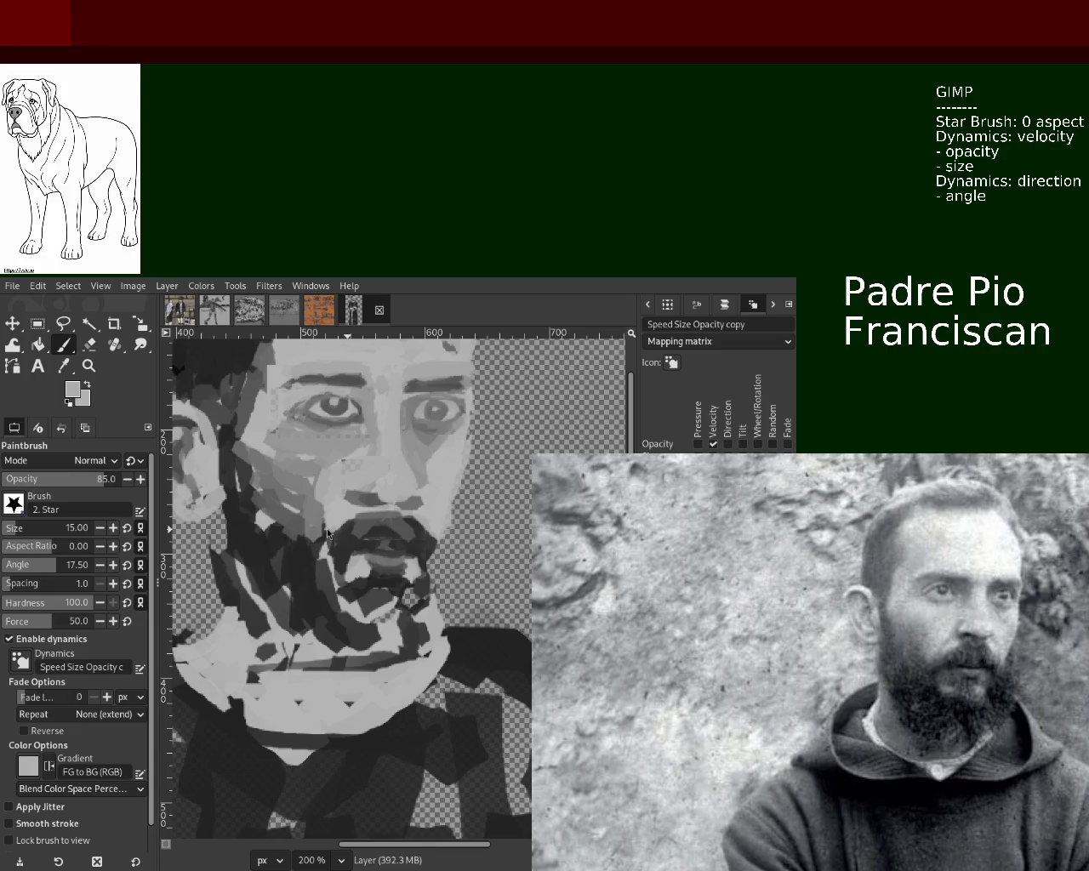
# - Check the whole figure, then at 200% paint near-black strokes by the moustache and beard's right side
pyautogui.press('z')
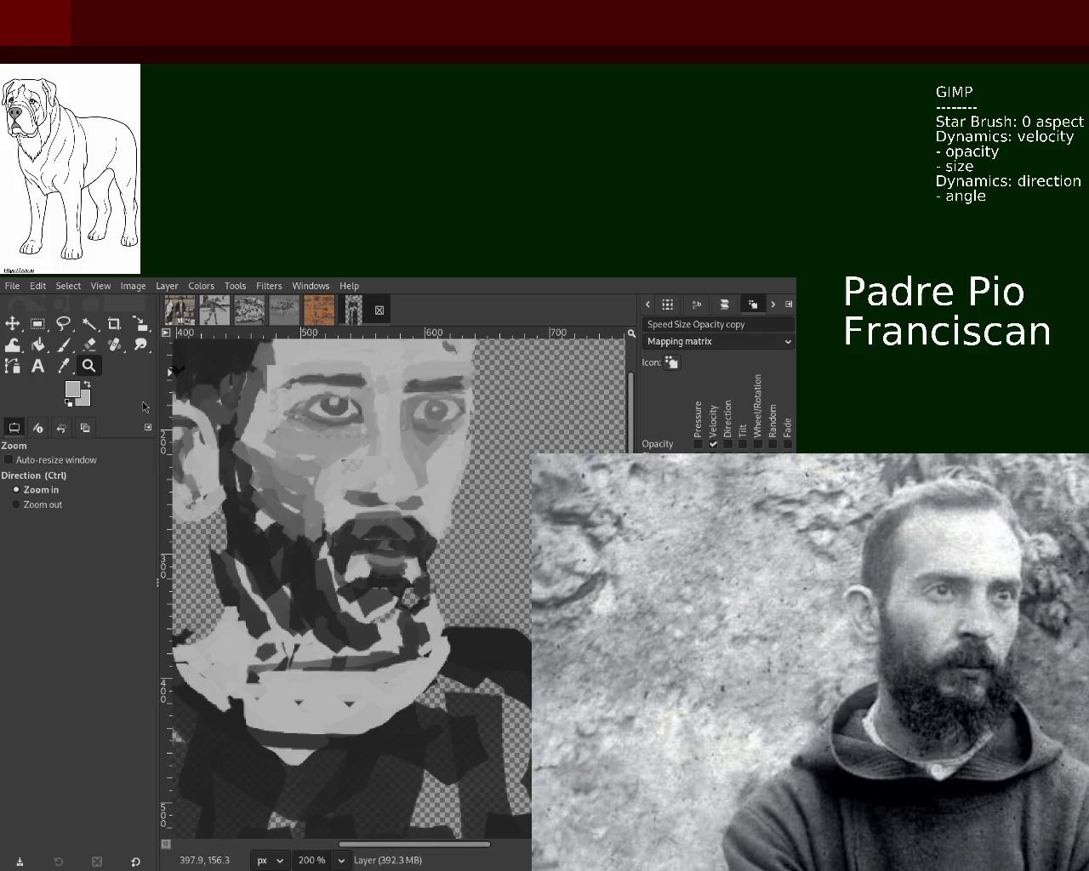
pyautogui.keyDown('ctrl'); pyautogui.click(312, 551); pyautogui.keyUp('ctrl')
pyautogui.click(311, 551)
pyautogui.keyDown('ctrl'); pyautogui.click(396, 559); pyautogui.keyUp('ctrl')
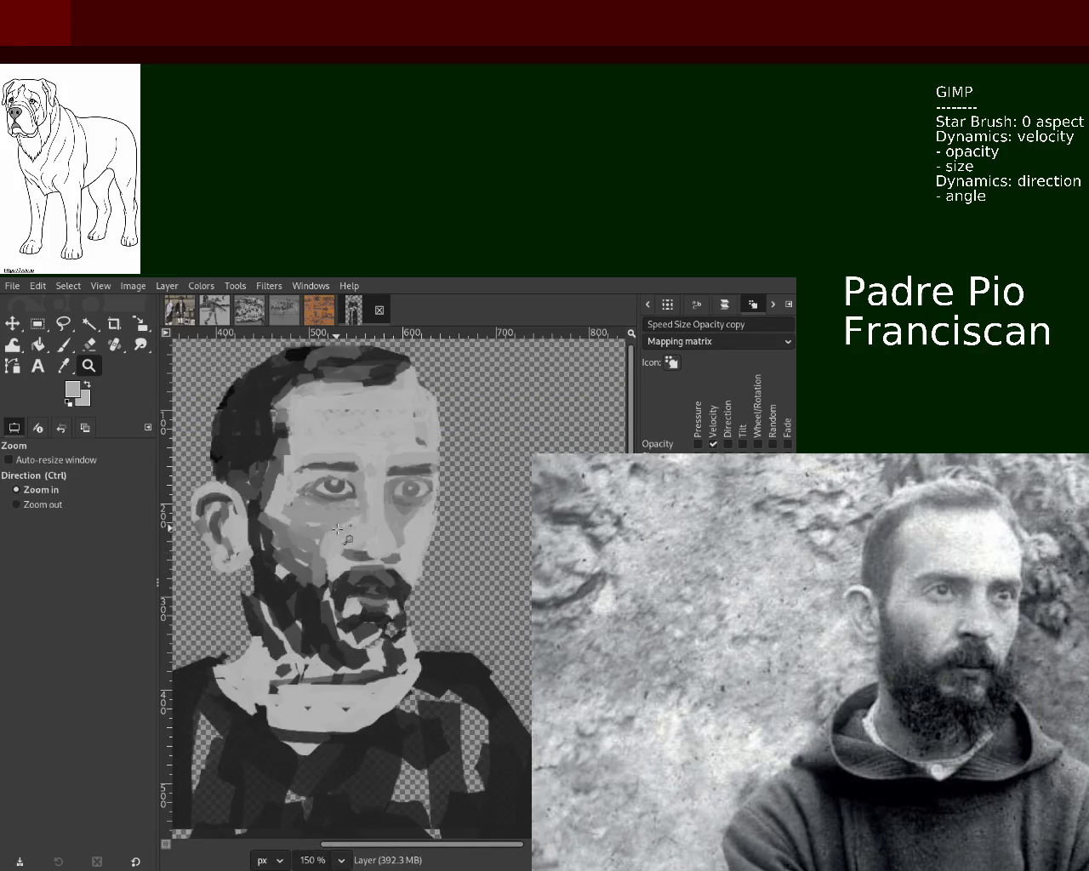
pyautogui.click(397, 559)
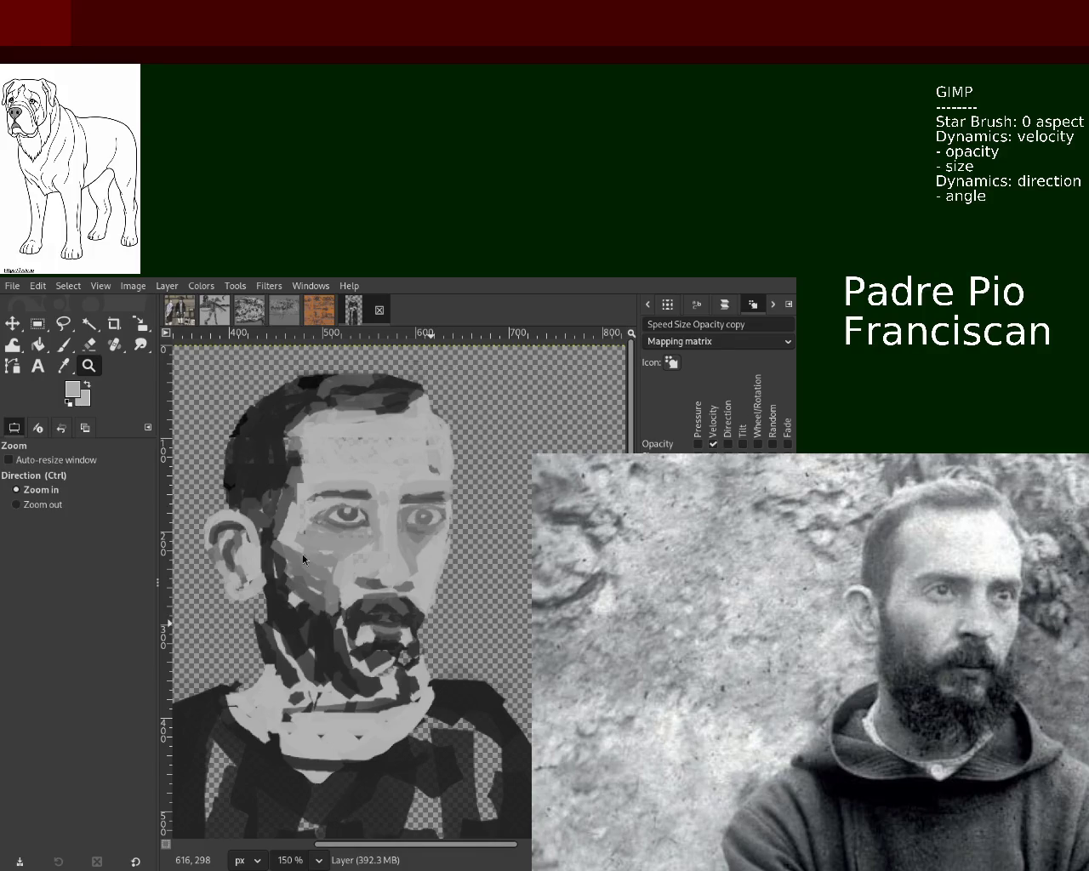
pyautogui.keyDown('ctrl'); pyautogui.click(420, 606); pyautogui.keyUp('ctrl')
pyautogui.keyDown('ctrl'); pyautogui.click(419, 606); pyautogui.keyUp('ctrl')
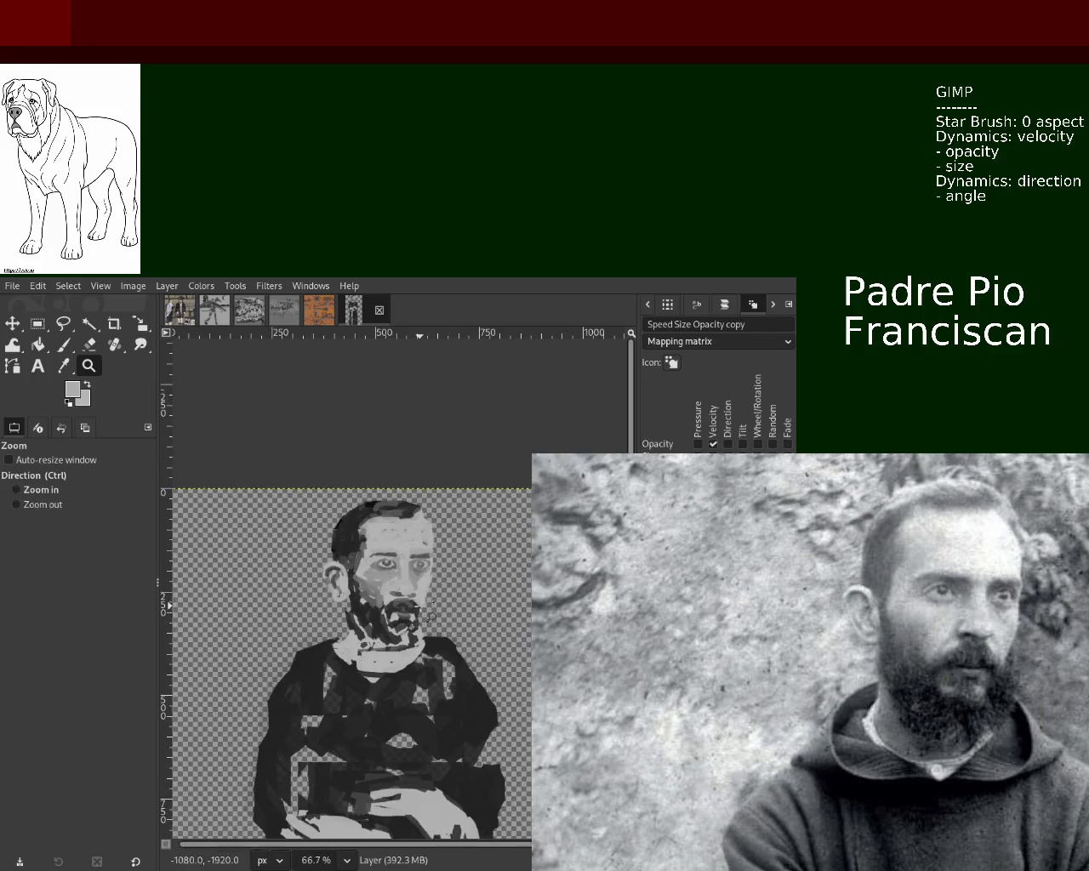
pyautogui.click(417, 624)
pyautogui.click(417, 623)
pyautogui.click(417, 624)
pyautogui.press('p')
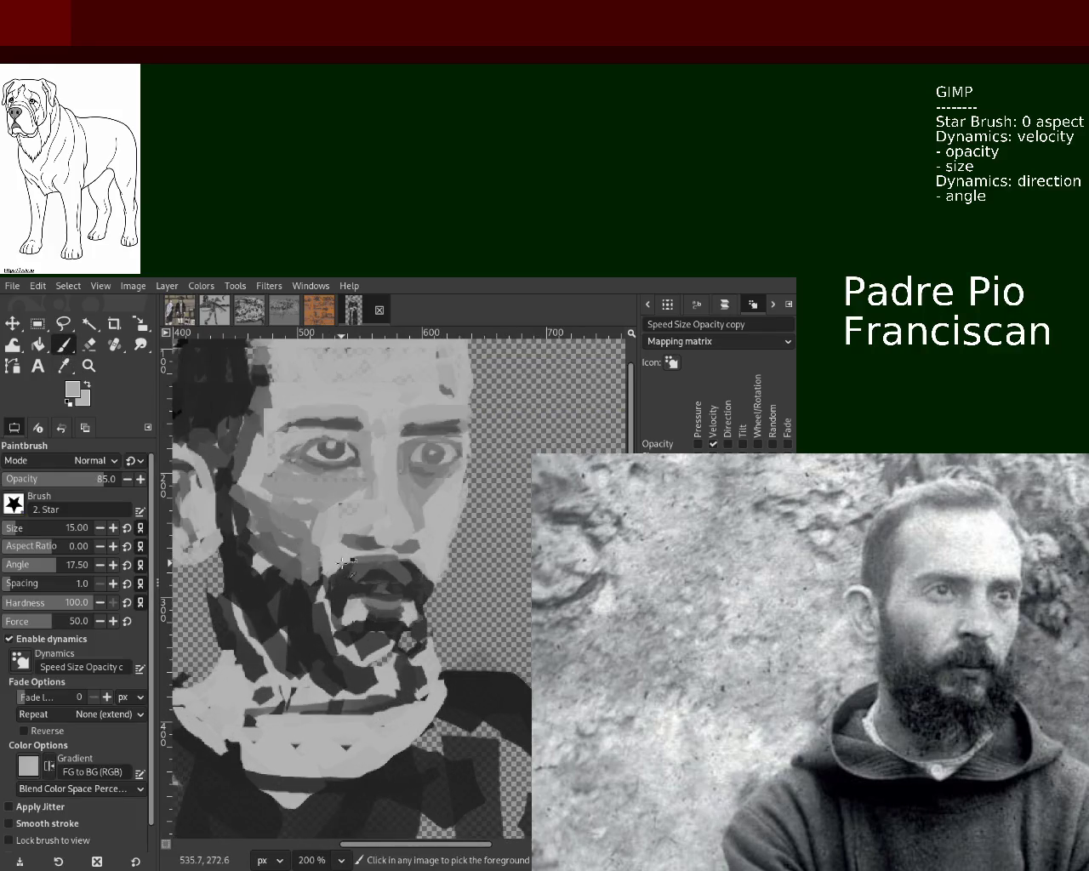
pyautogui.click(354, 555)
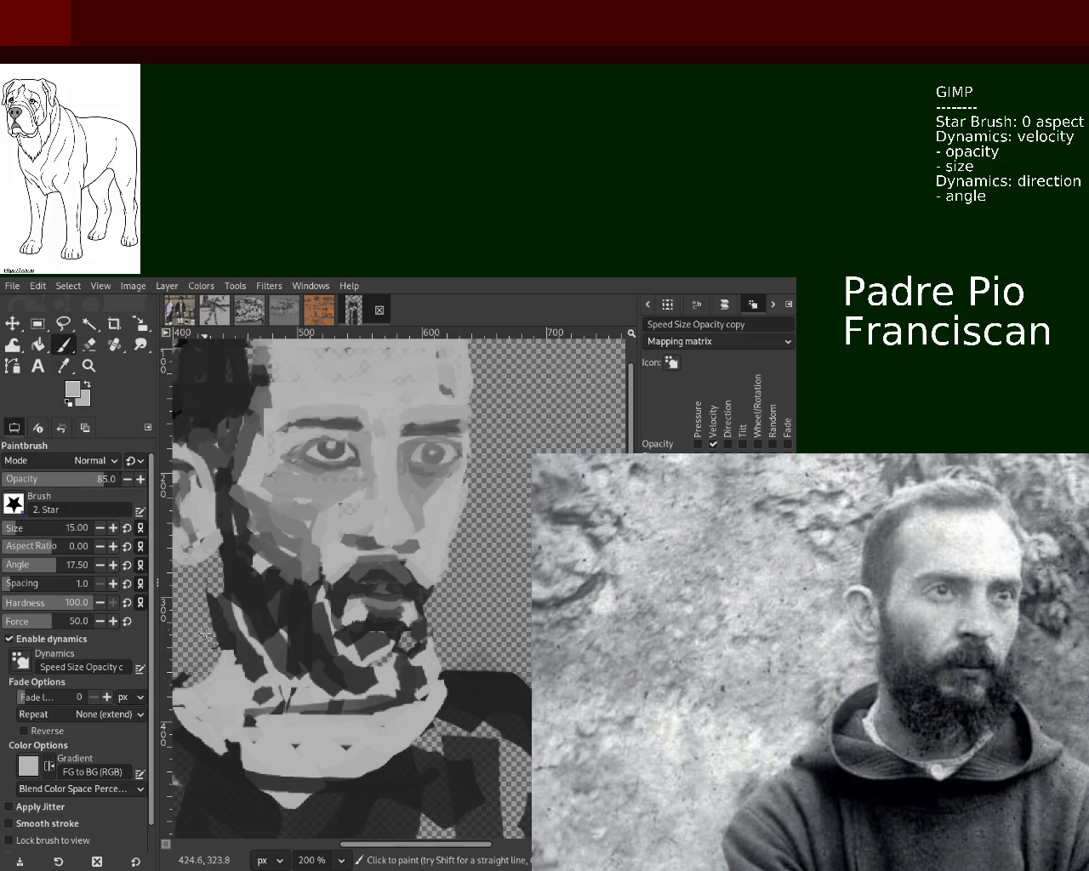
pyautogui.keyDown('ctrl'); pyautogui.click(254, 659); pyautogui.keyUp('ctrl')
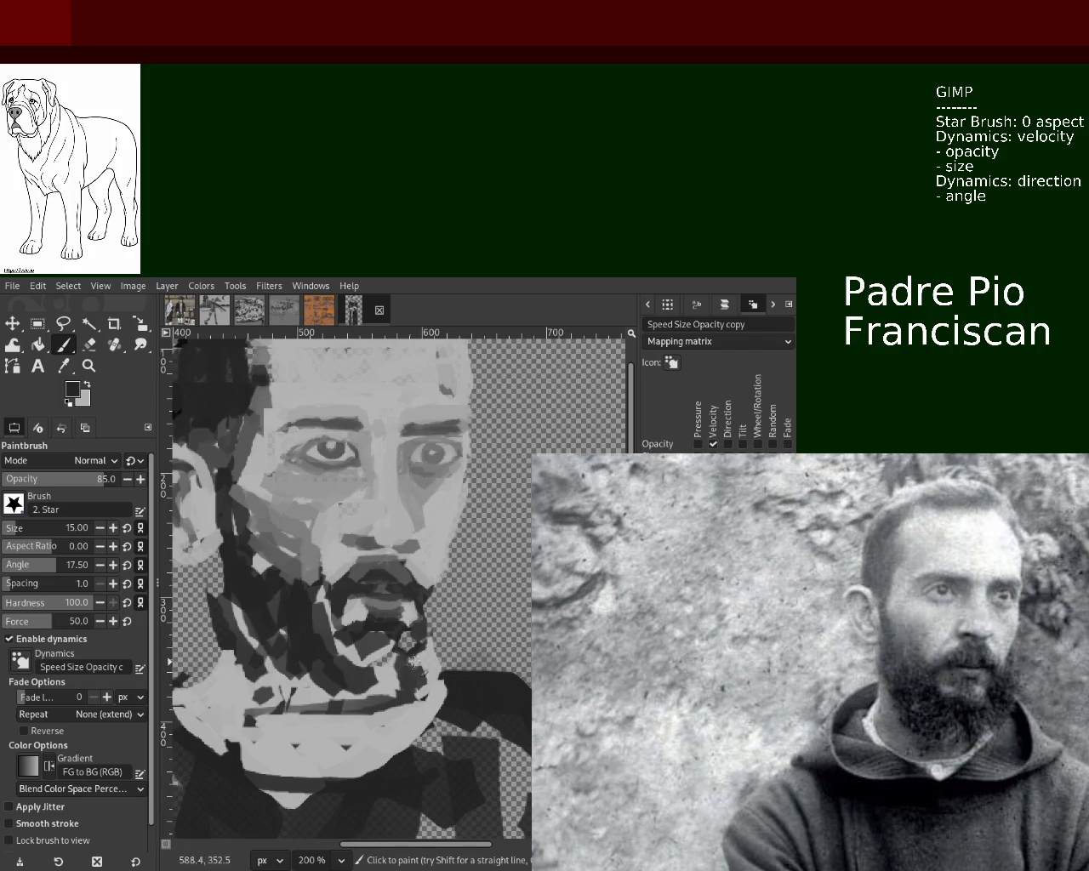
pyautogui.moveTo(415, 668)
pyautogui.mouseDown()
pyautogui.moveTo(426, 677)
pyautogui.moveTo(438, 619)
pyautogui.moveTo(421, 672)
pyautogui.moveTo(434, 629)
pyautogui.moveTo(383, 721)
pyautogui.mouseUp()
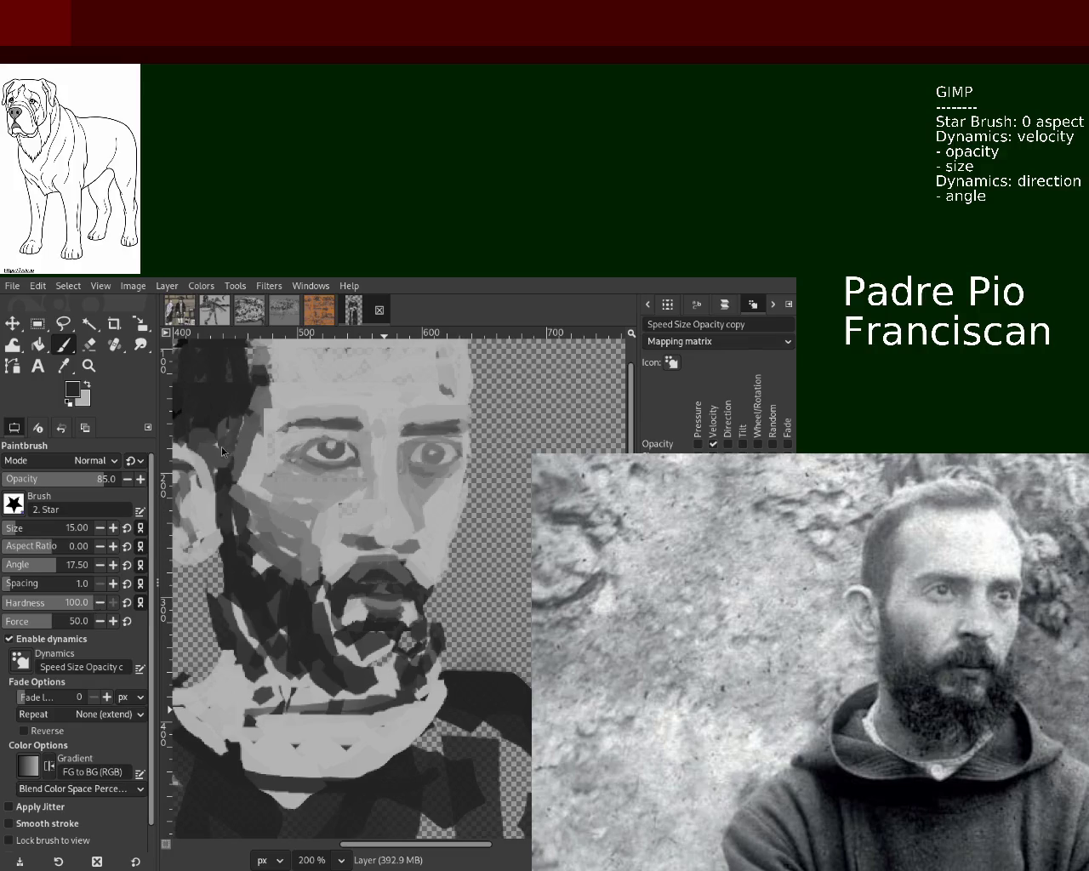
# - Zoom close on the right eye and paint mid-grey around and below it with a size-9 brush
pyautogui.click(88, 366)
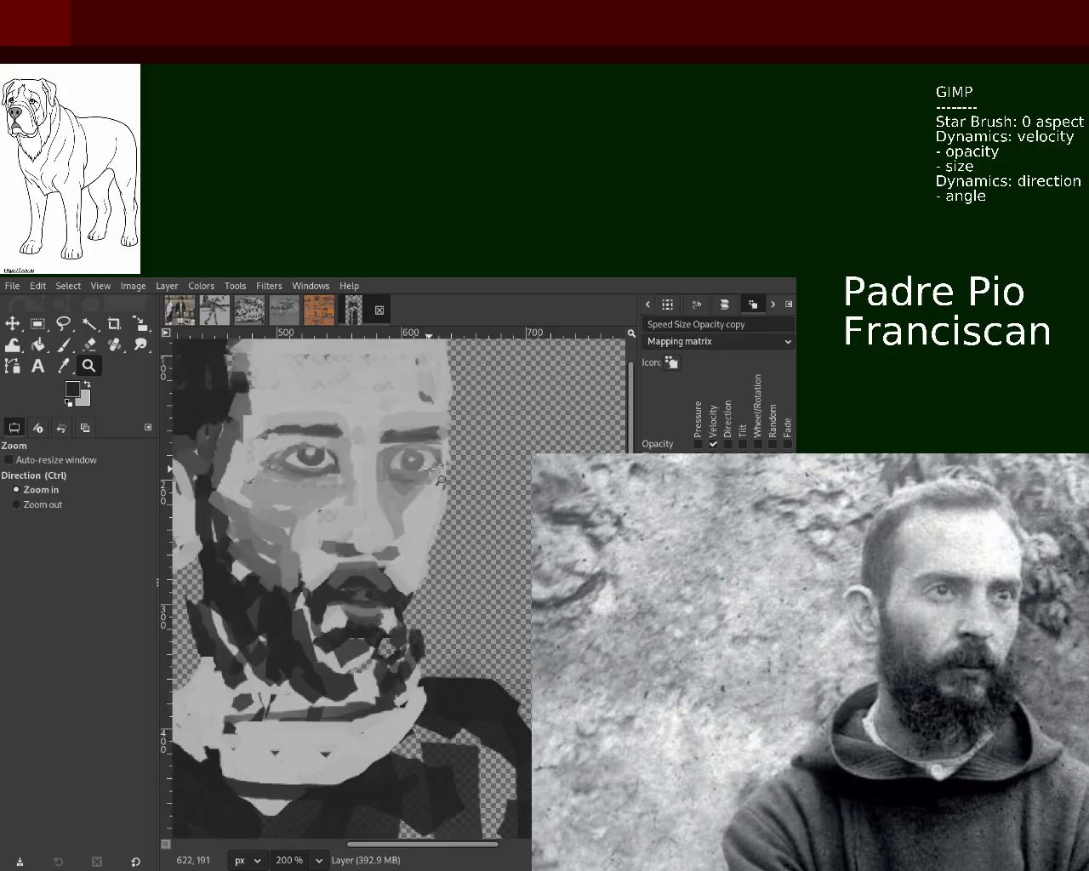
pyautogui.press('+')
pyautogui.press('+')
pyautogui.press('+')
pyautogui.click(64, 346)
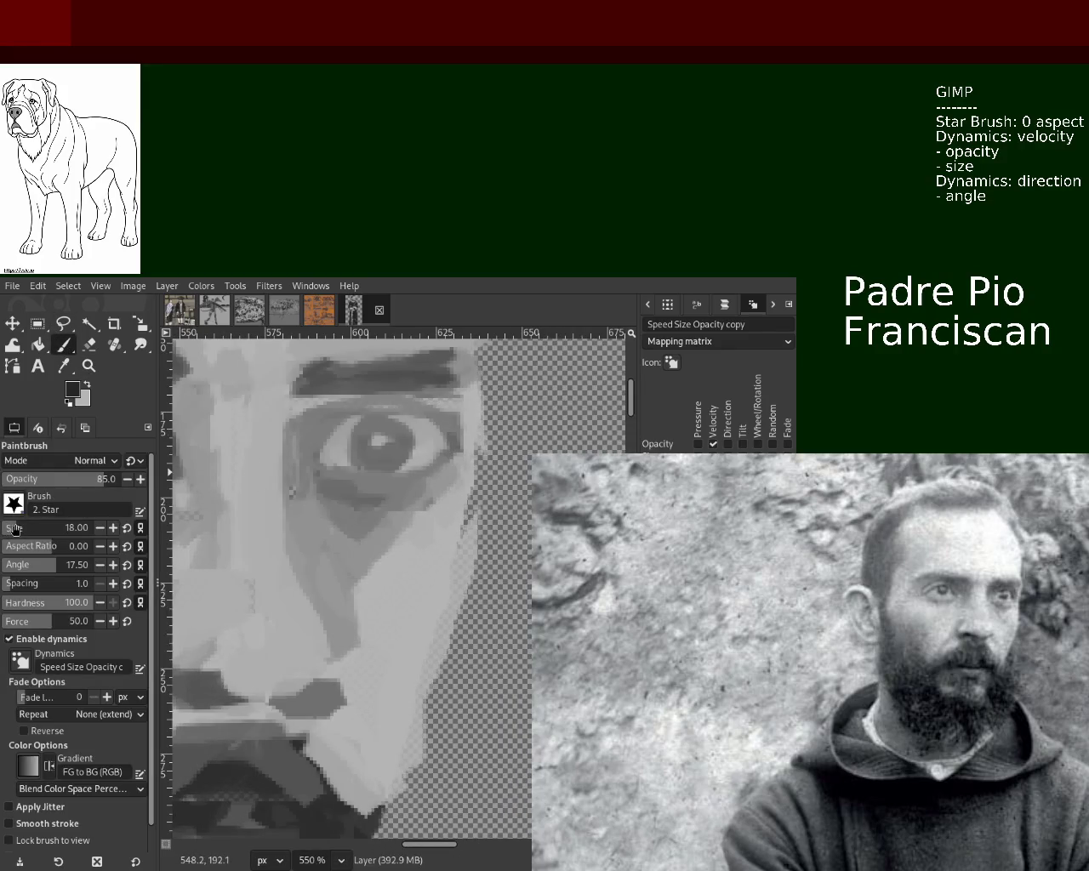
pyautogui.press('[')
pyautogui.press('[')
pyautogui.press('[')
pyautogui.keyDown('ctrl'); pyautogui.click(409, 415); pyautogui.keyUp('ctrl')
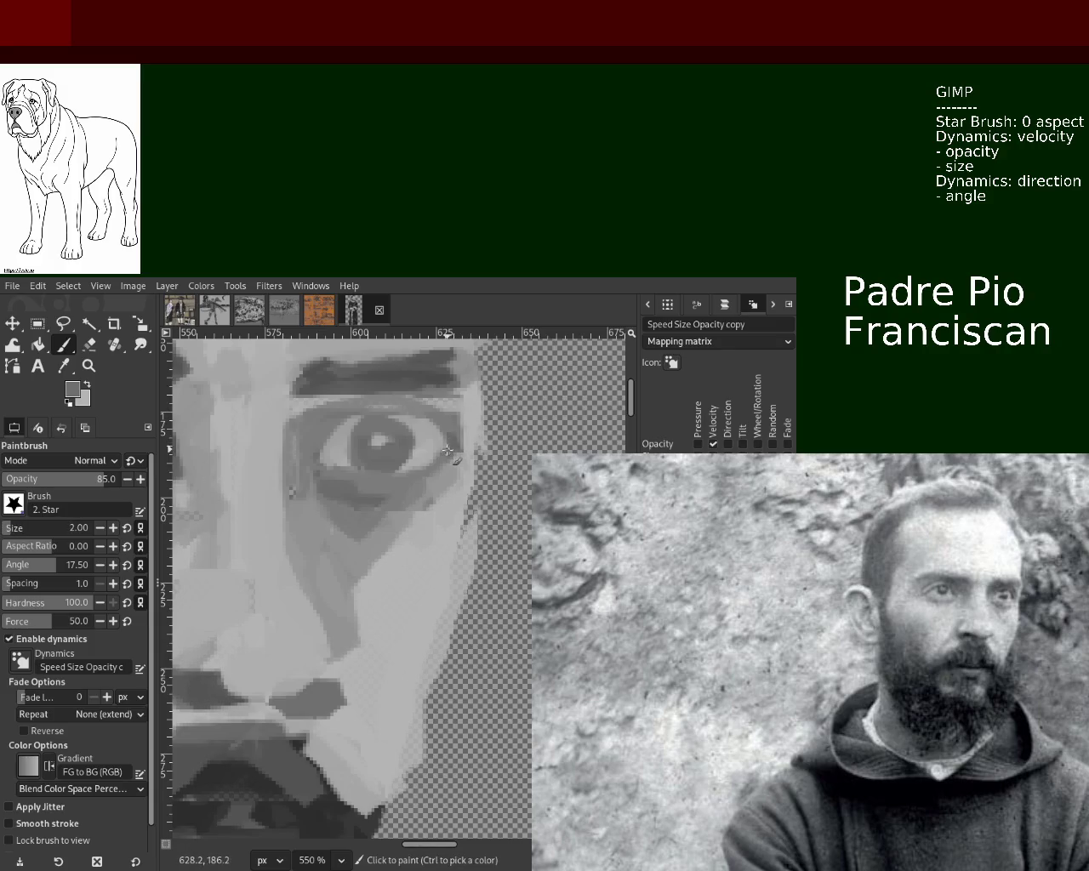
pyautogui.click(4, 532)
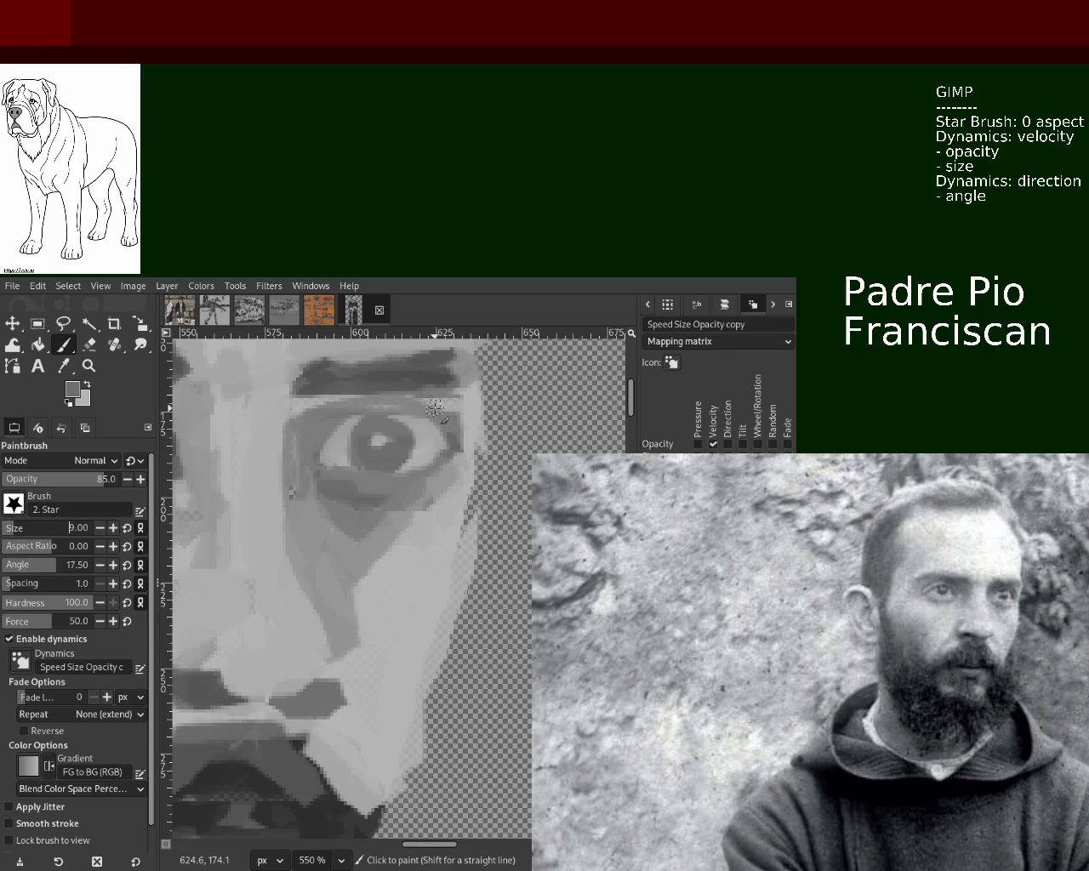
pyautogui.moveTo(437, 437)
pyautogui.mouseDown()
pyautogui.moveTo(450, 440)
pyautogui.moveTo(414, 445)
pyautogui.mouseUp()
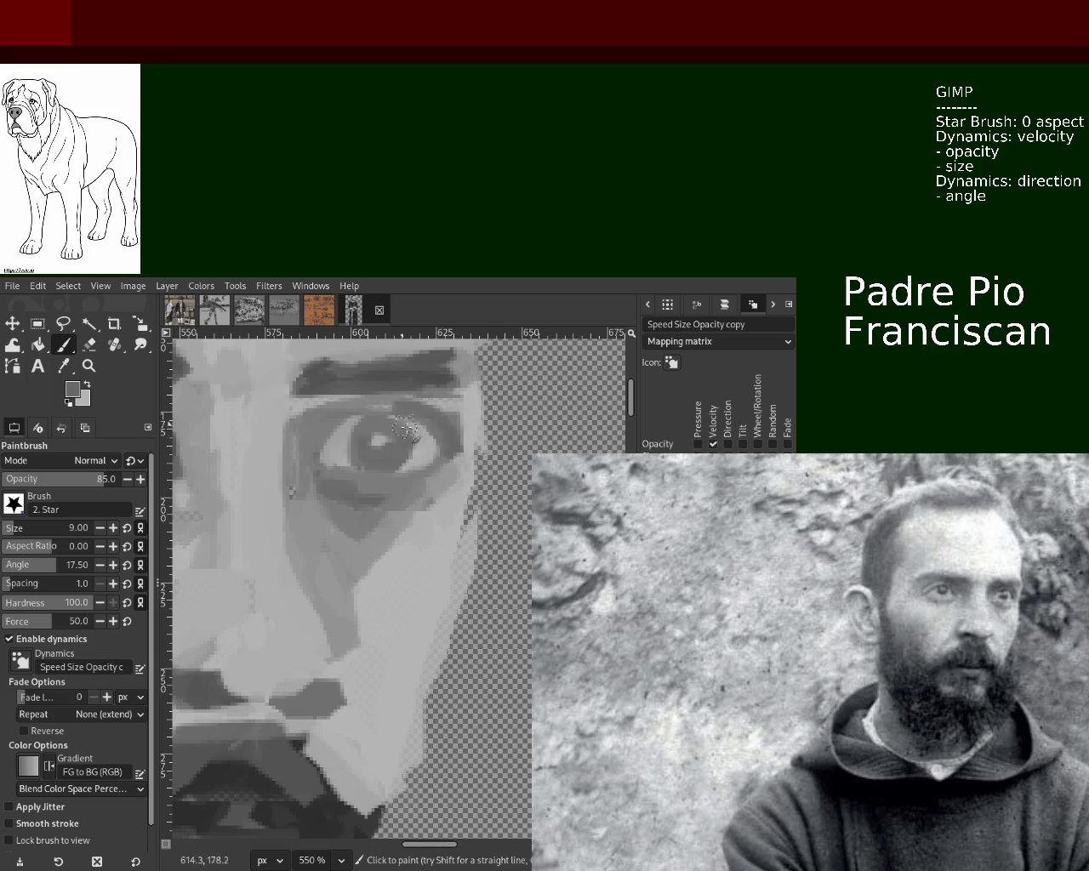
pyautogui.press('z')
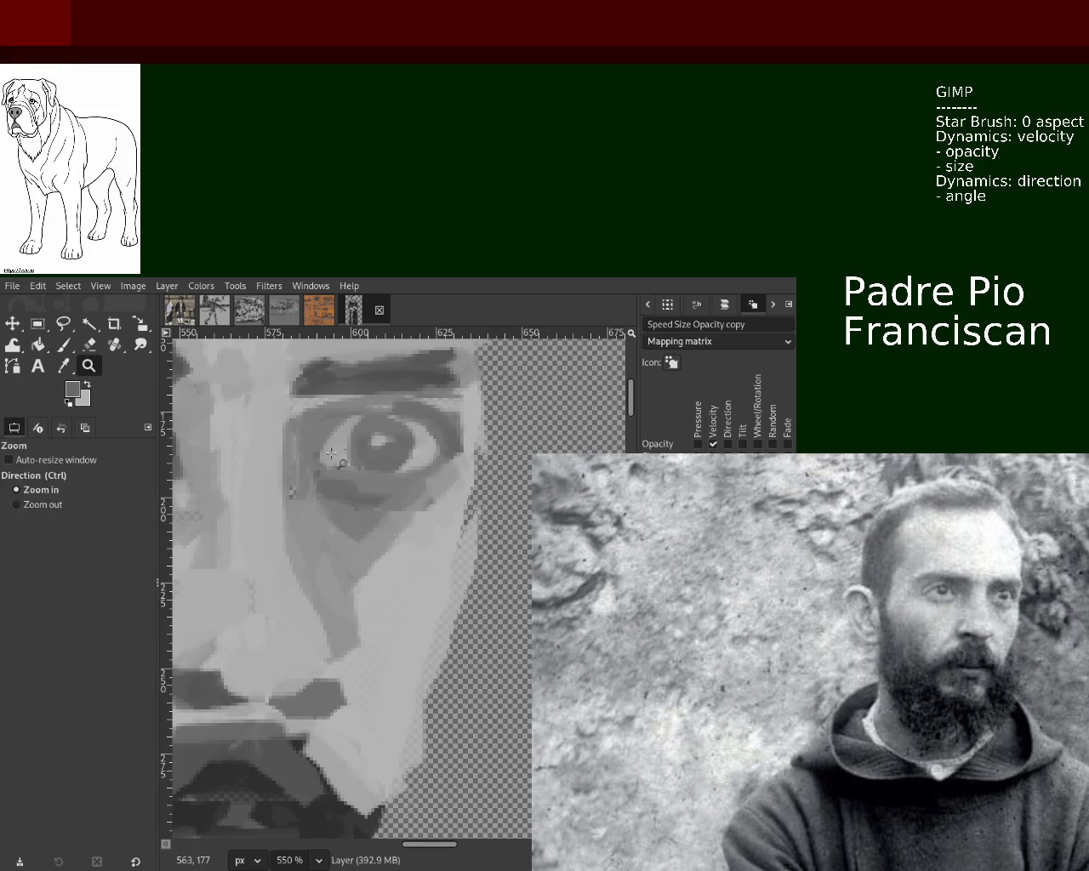
pyautogui.scroll(-4, 387, 418)
pyautogui.scroll(-1, 387, 418)
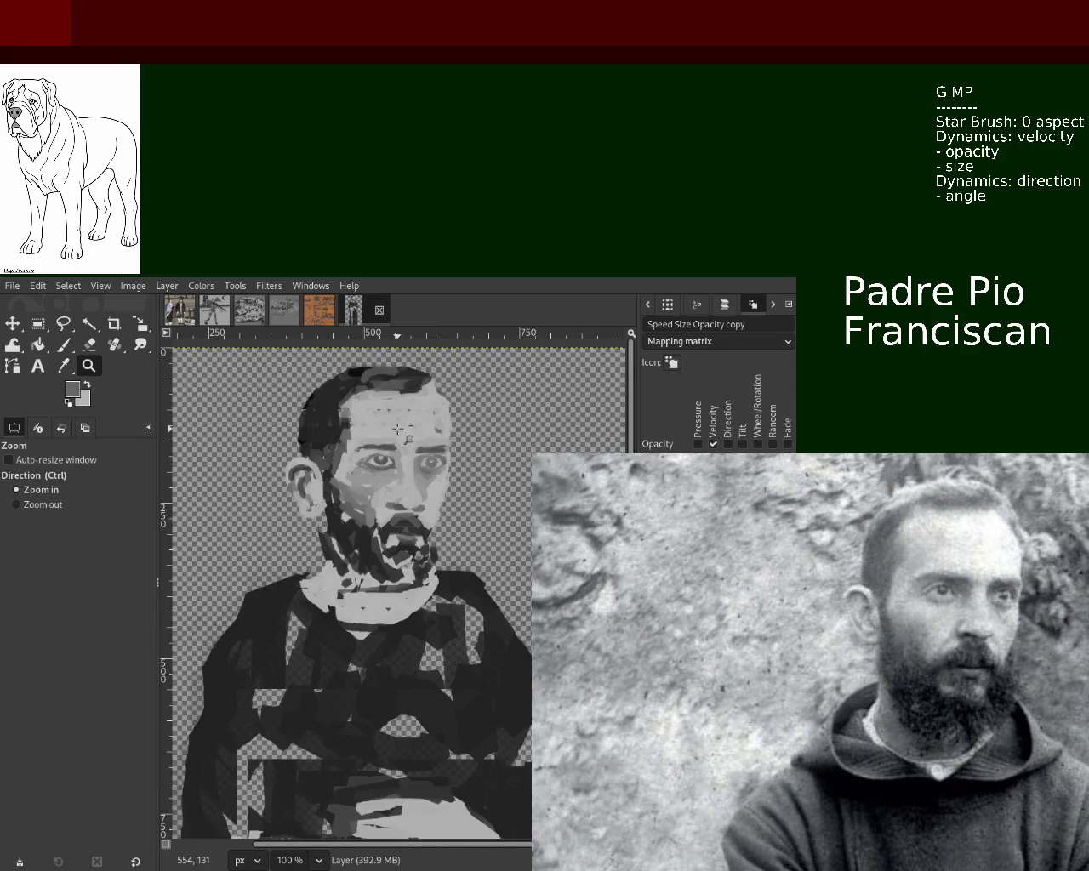
pyautogui.scroll(1, 375, 594)
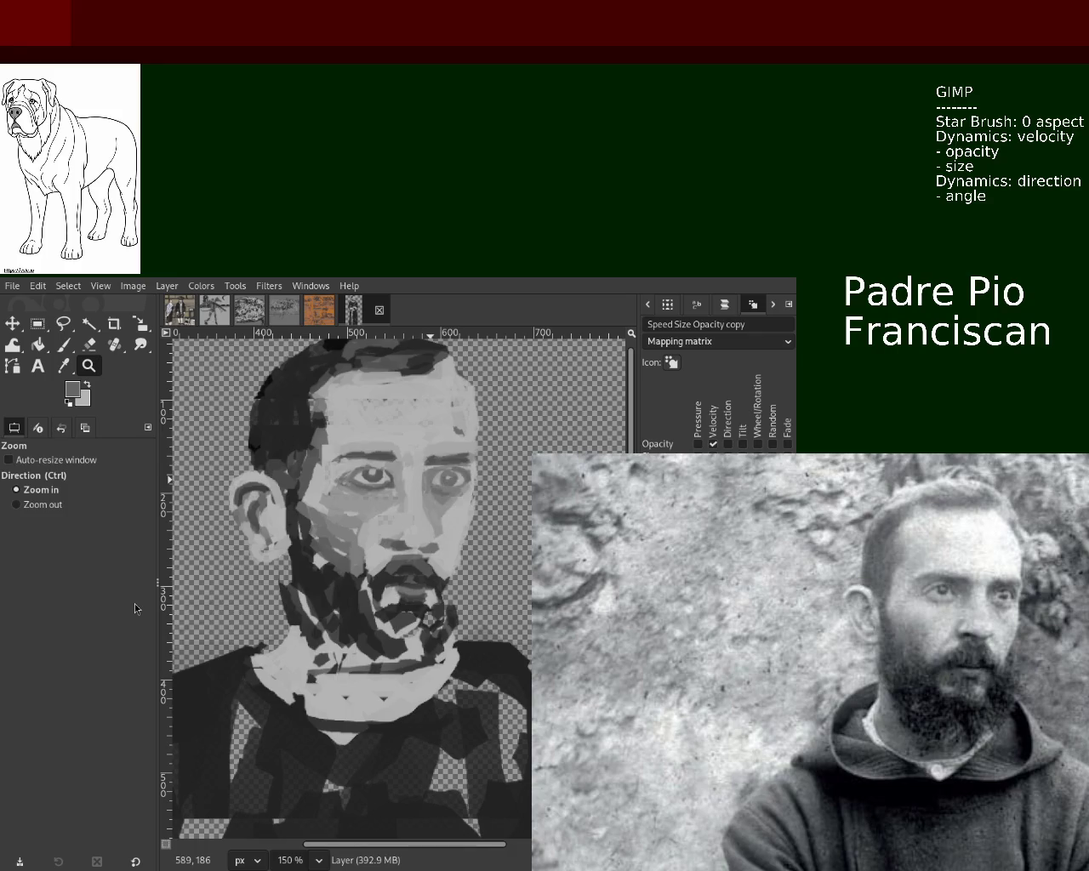
# - Select the strip just below the nose, cut and paste it, move it and anchor it
pyautogui.click(37, 324)
pyautogui.moveTo(373, 528)
pyautogui.mouseDown()
pyautogui.moveTo(448, 554)
pyautogui.moveTo(407, 528)
pyautogui.moveTo(417, 536)
pyautogui.mouseUp()
pyautogui.hotkey('ctrl', 'x')
pyautogui.hotkey('ctrl', 'v')
pyautogui.click(12, 324)
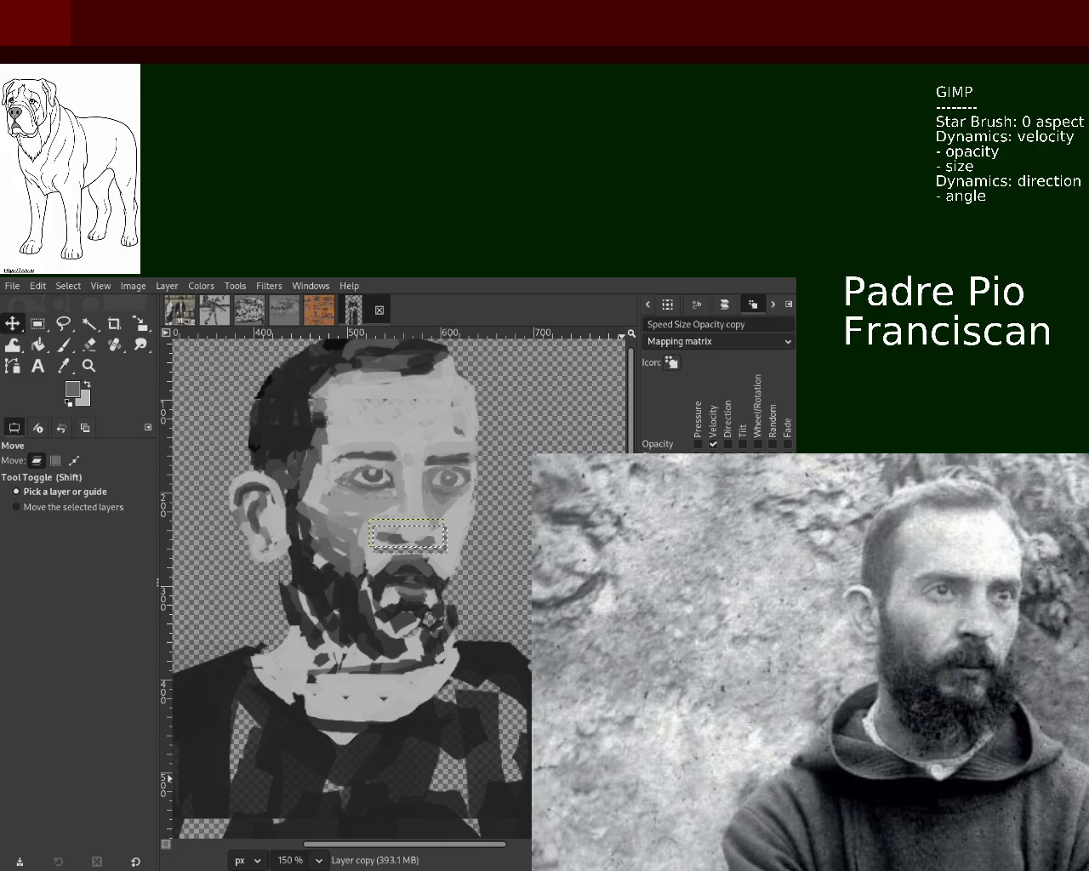
pyautogui.click(250, 508)
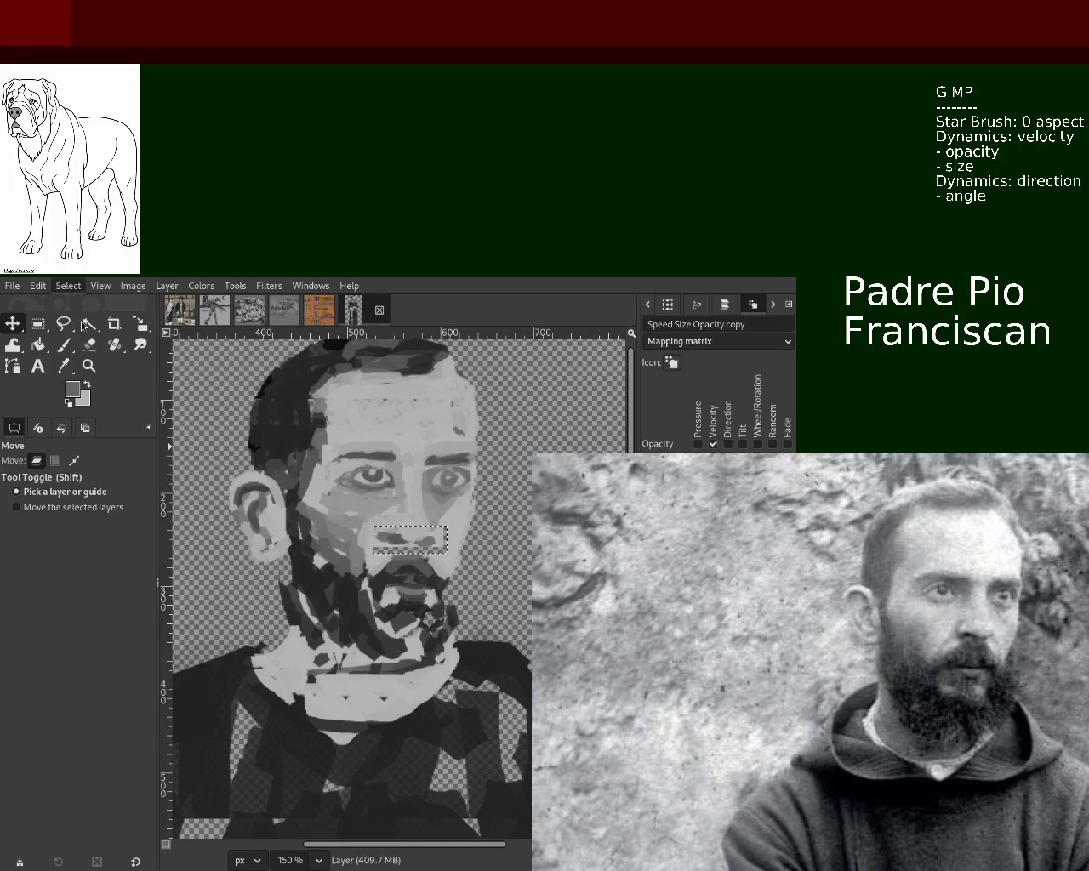
# - At 300% zoom, paint light grey from the face over the transparent gaps beside and under the nose
pyautogui.click(63, 344)
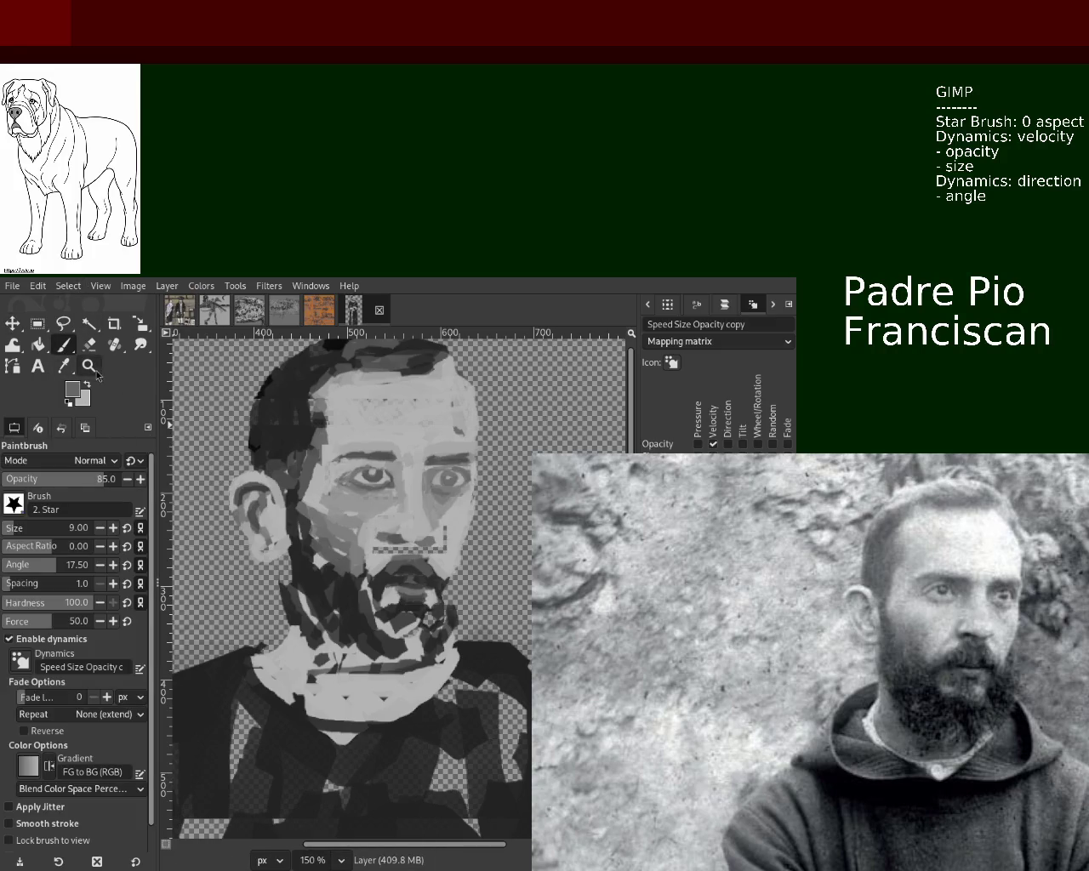
pyautogui.click(89, 366)
pyautogui.click(440, 586)
pyautogui.click(440, 586)
pyautogui.click(63, 345)
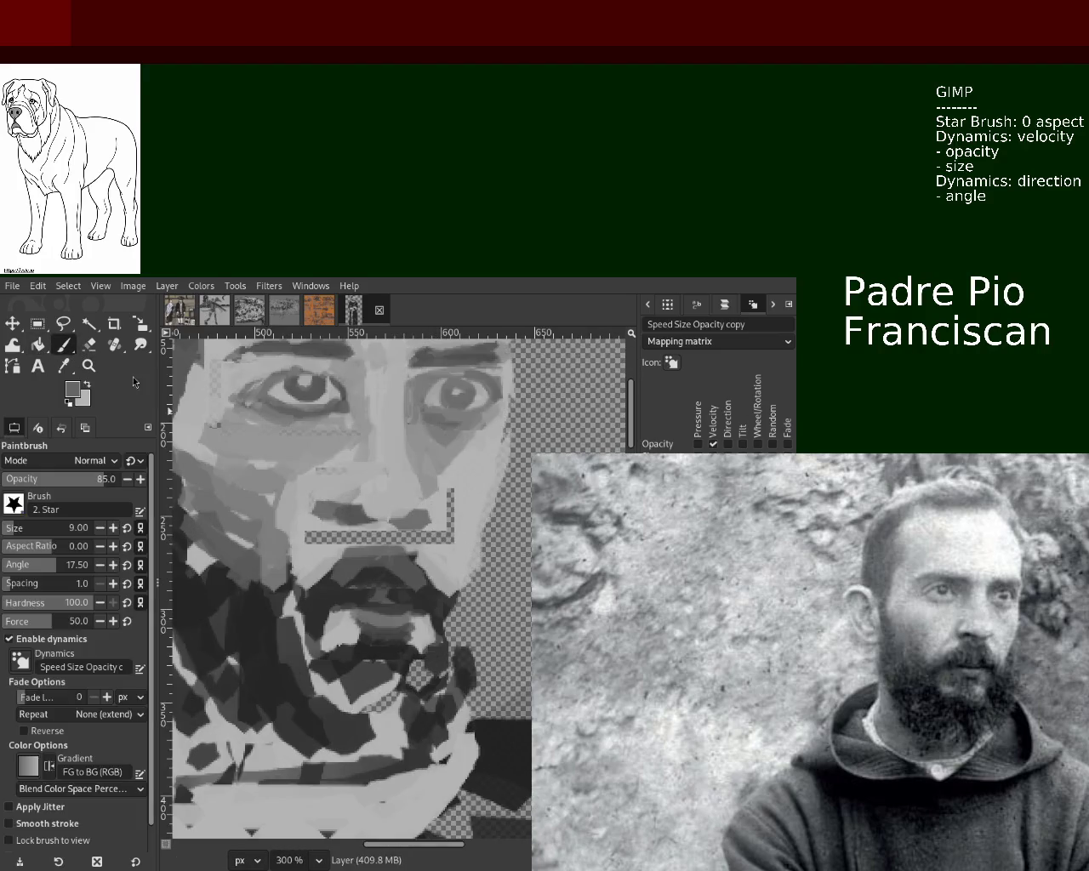
pyautogui.keyDown('ctrl'); pyautogui.click(475, 539); pyautogui.keyUp('ctrl')
pyautogui.moveTo(452, 492)
pyautogui.mouseDown()
pyautogui.moveTo(452, 529)
pyautogui.moveTo(333, 538)
pyautogui.mouseUp()
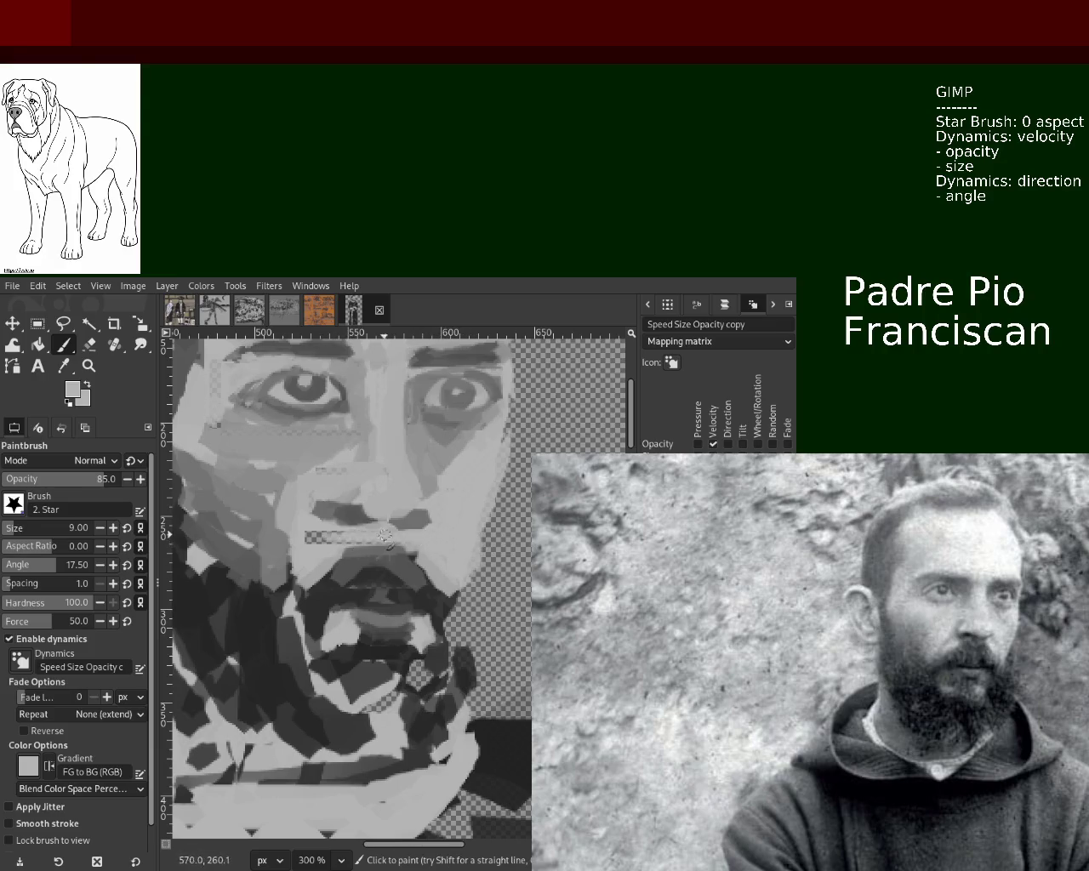
pyautogui.moveTo(385, 536); pyautogui.dragTo(398, 542)
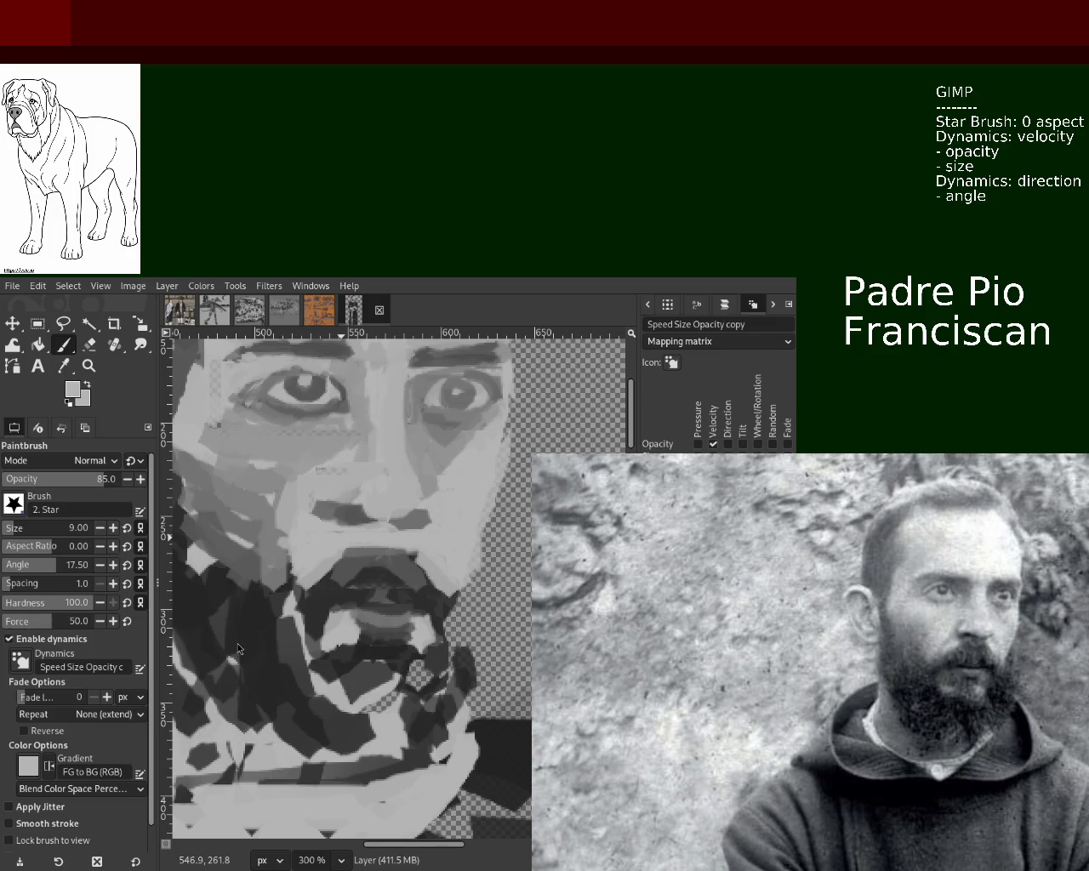
# - Paint dark strokes across the neck with a size-23 star brush
pyautogui.click(89, 366)
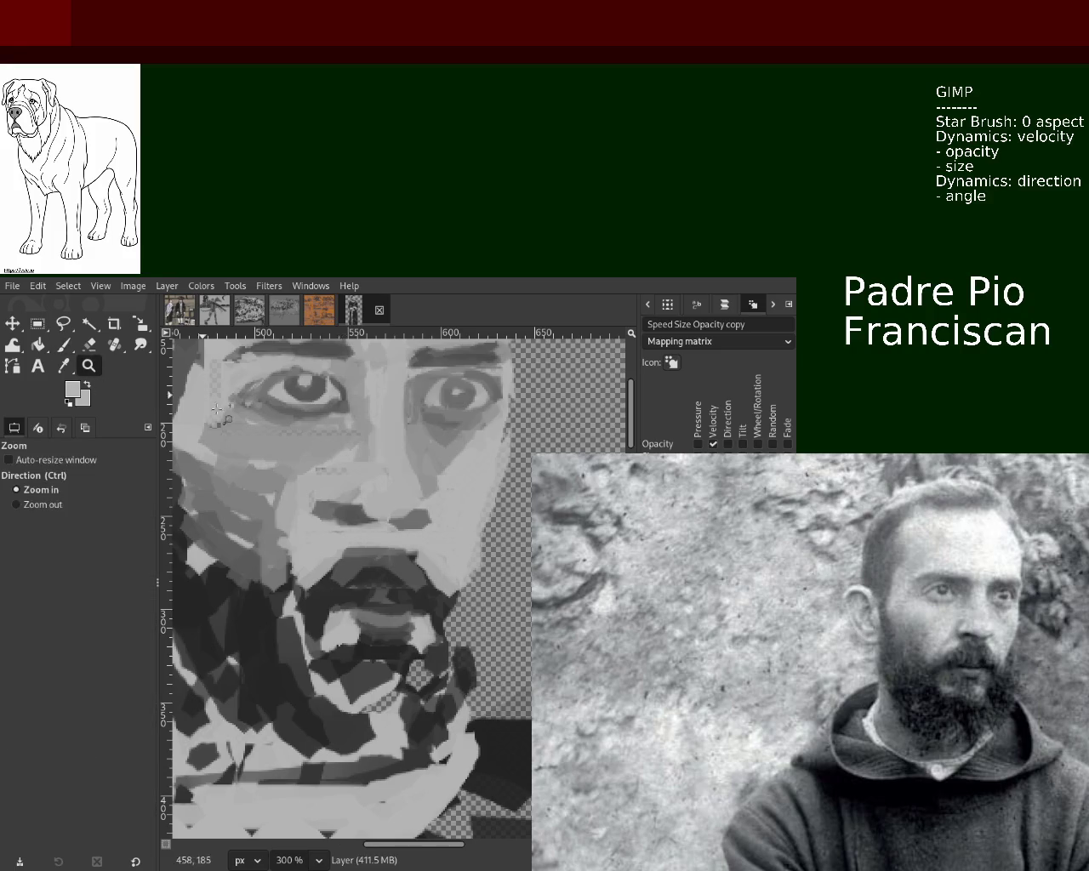
pyautogui.scroll(-4, 451, 481)
pyautogui.scroll(1, 451, 481)
pyautogui.scroll(-1, 451, 481)
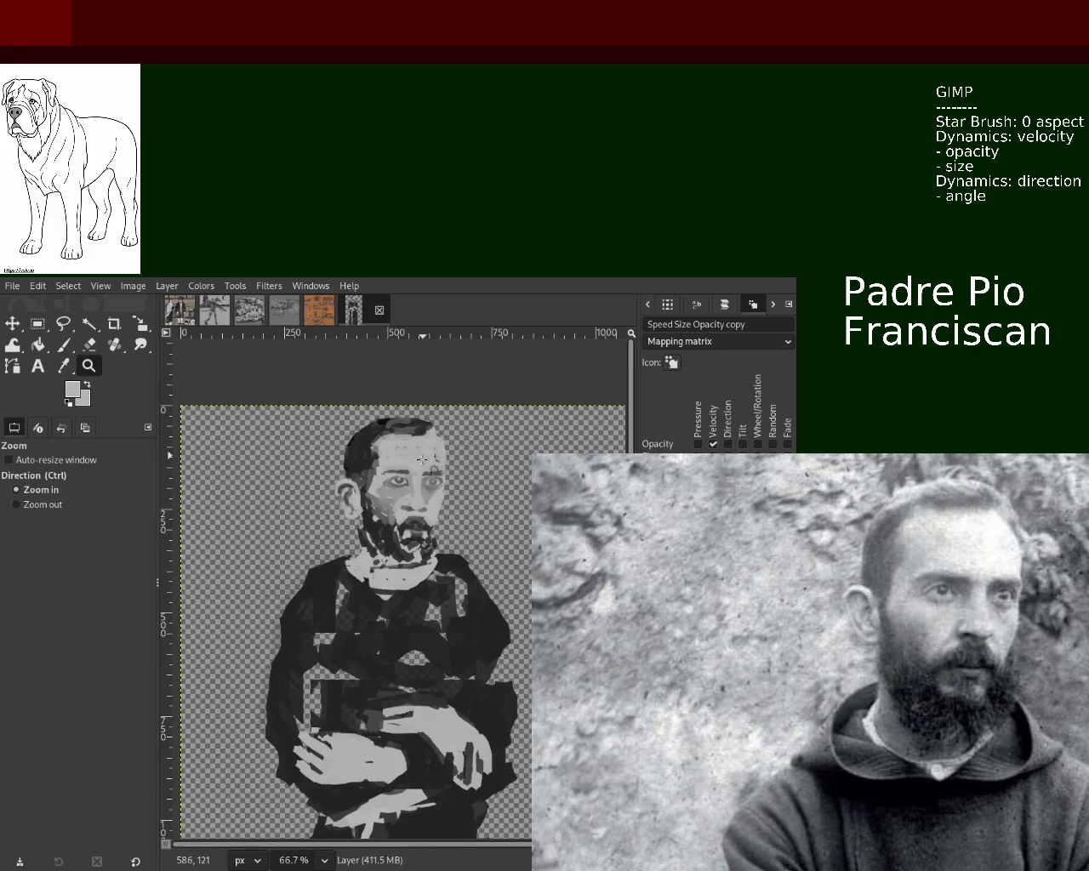
pyautogui.scroll(-2, 408, 562)
pyautogui.scroll(1, 365, 652)
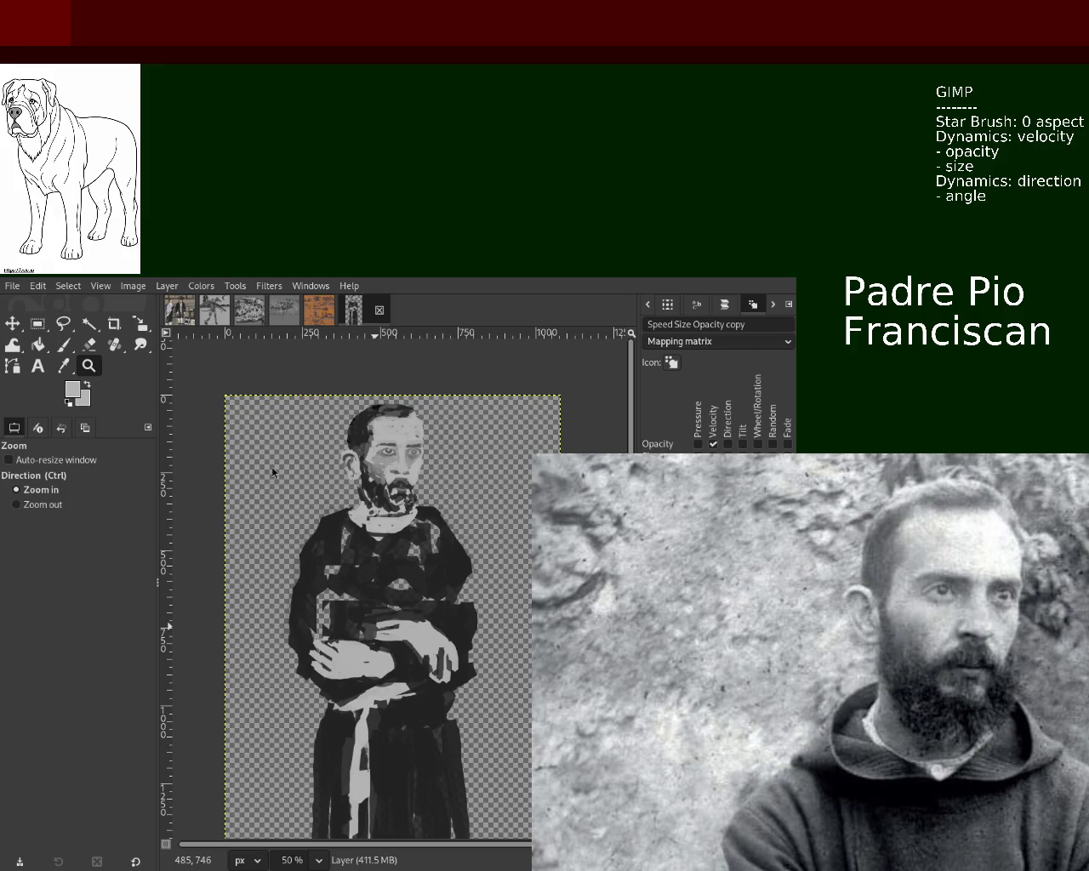
pyautogui.scroll(1, 341, 480)
pyautogui.scroll(-1, 383, 488)
pyautogui.click(355, 507)
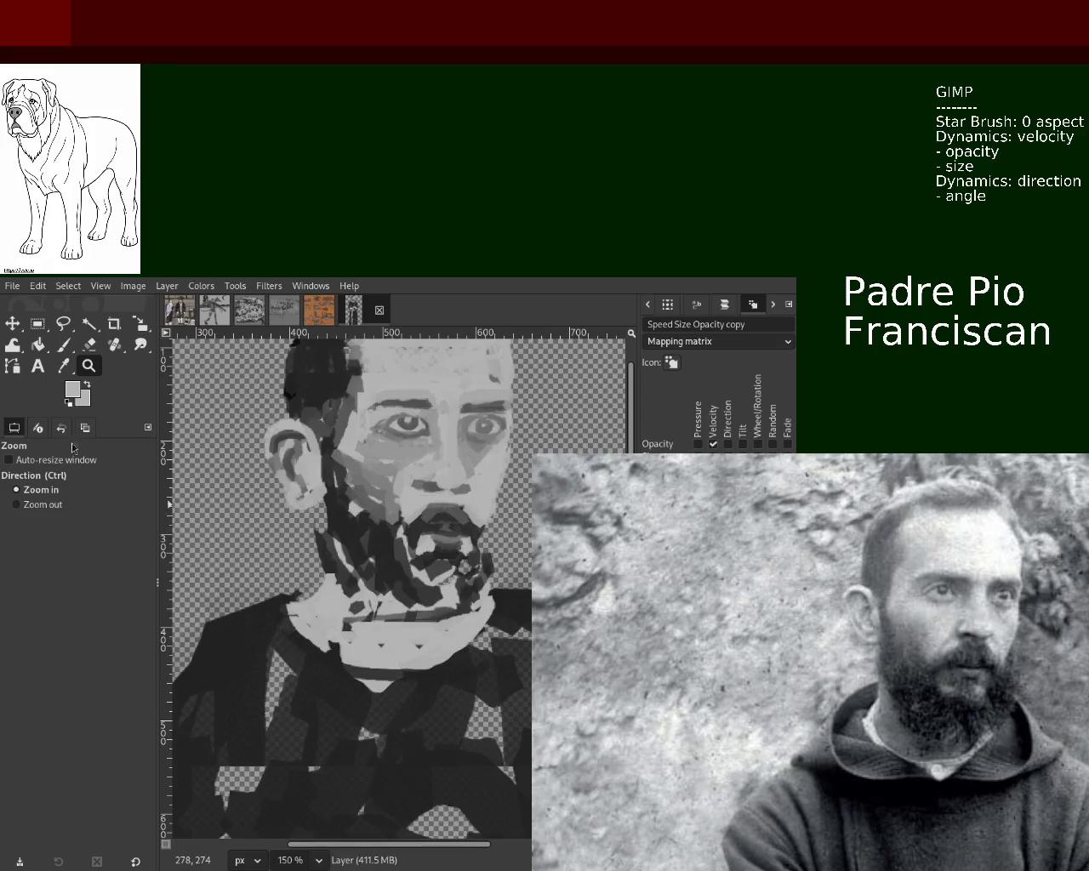
pyautogui.click(62, 345)
pyautogui.click(15, 538)
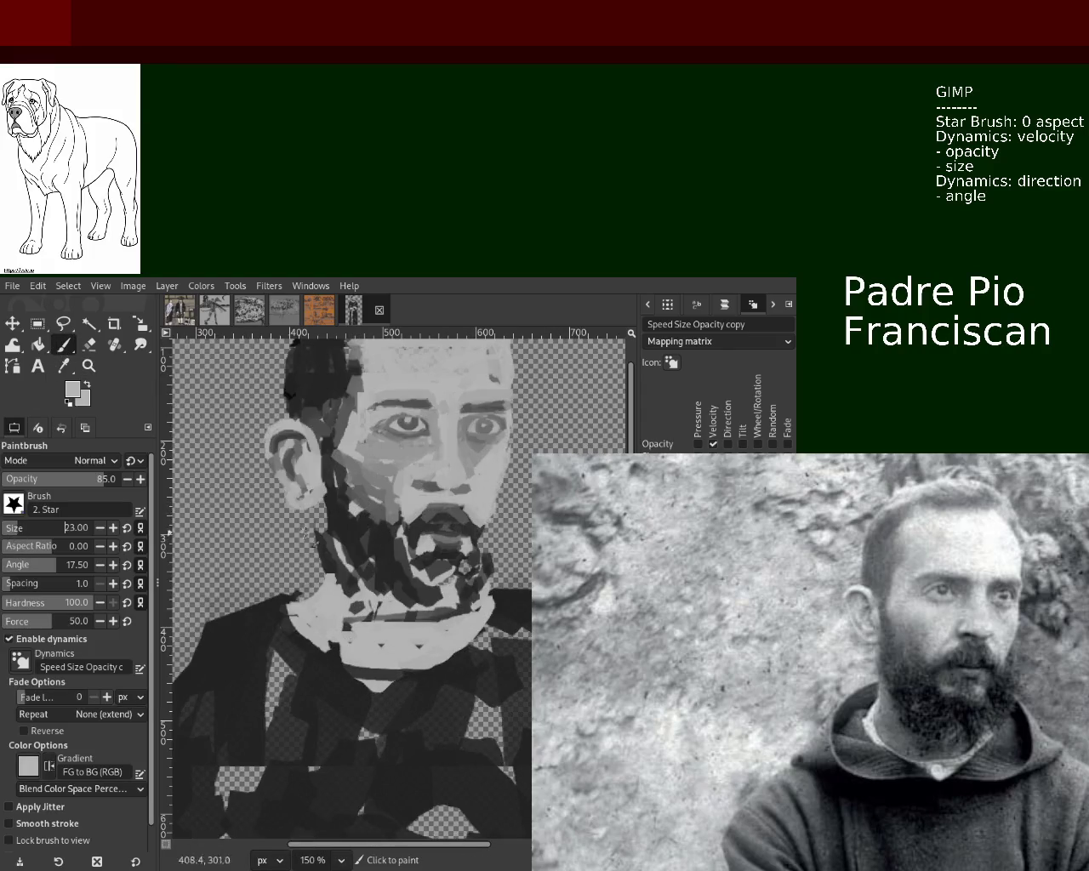
pyautogui.keyDown('ctrl'); pyautogui.click(349, 544); pyautogui.keyUp('ctrl')
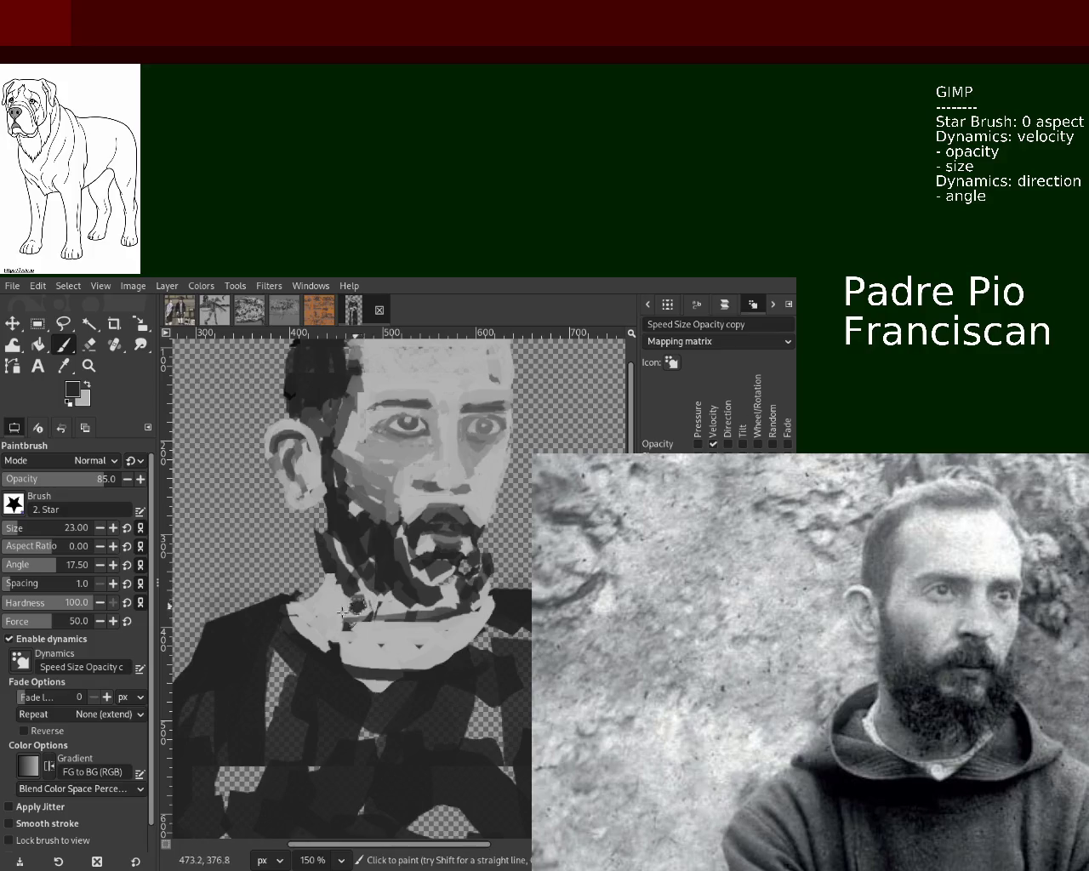
pyautogui.moveTo(344, 614); pyautogui.dragTo(473, 620)
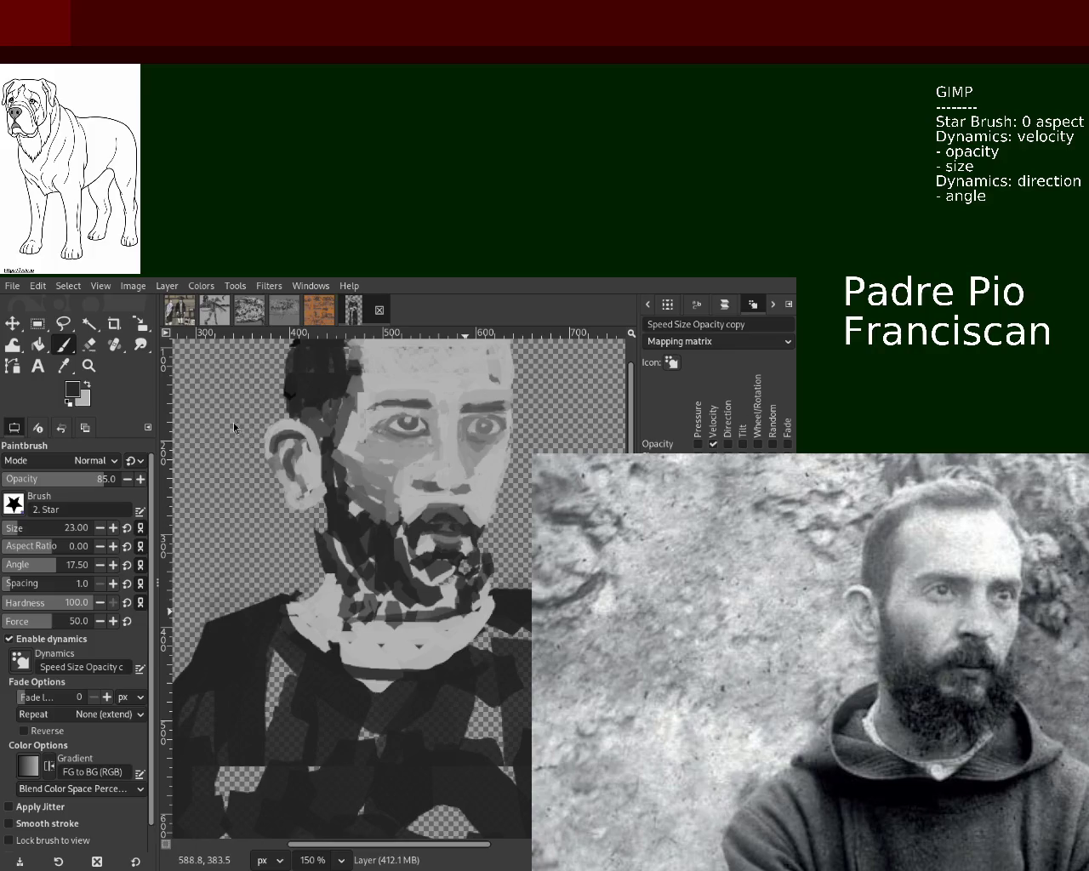
# - Zoom in to 400% on the beard, out to the whole figure, then to 300% on the face
pyautogui.click(89, 366)
pyautogui.keyDown('ctrl'); pyautogui.click(379, 515); pyautogui.keyUp('ctrl')
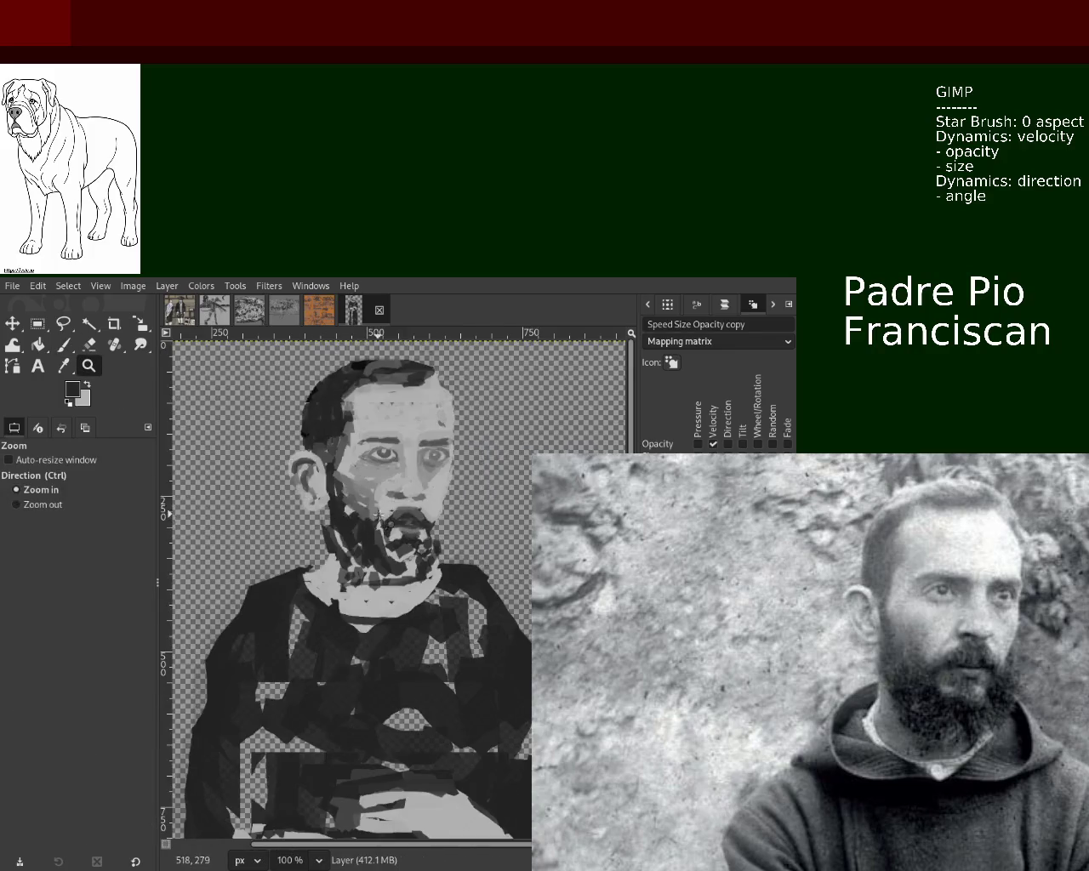
pyautogui.click(379, 515)
pyautogui.click(381, 515)
pyautogui.click(383, 515)
pyautogui.click(383, 515)
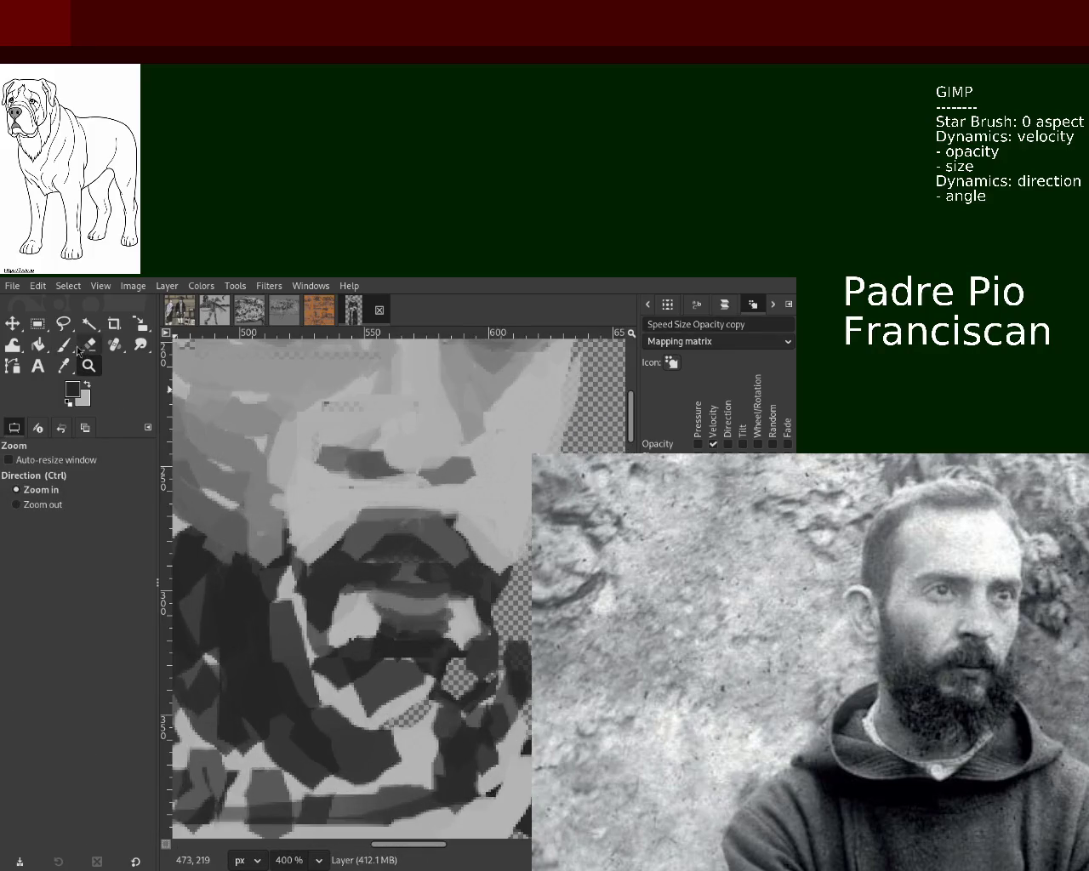
pyautogui.click(66, 345)
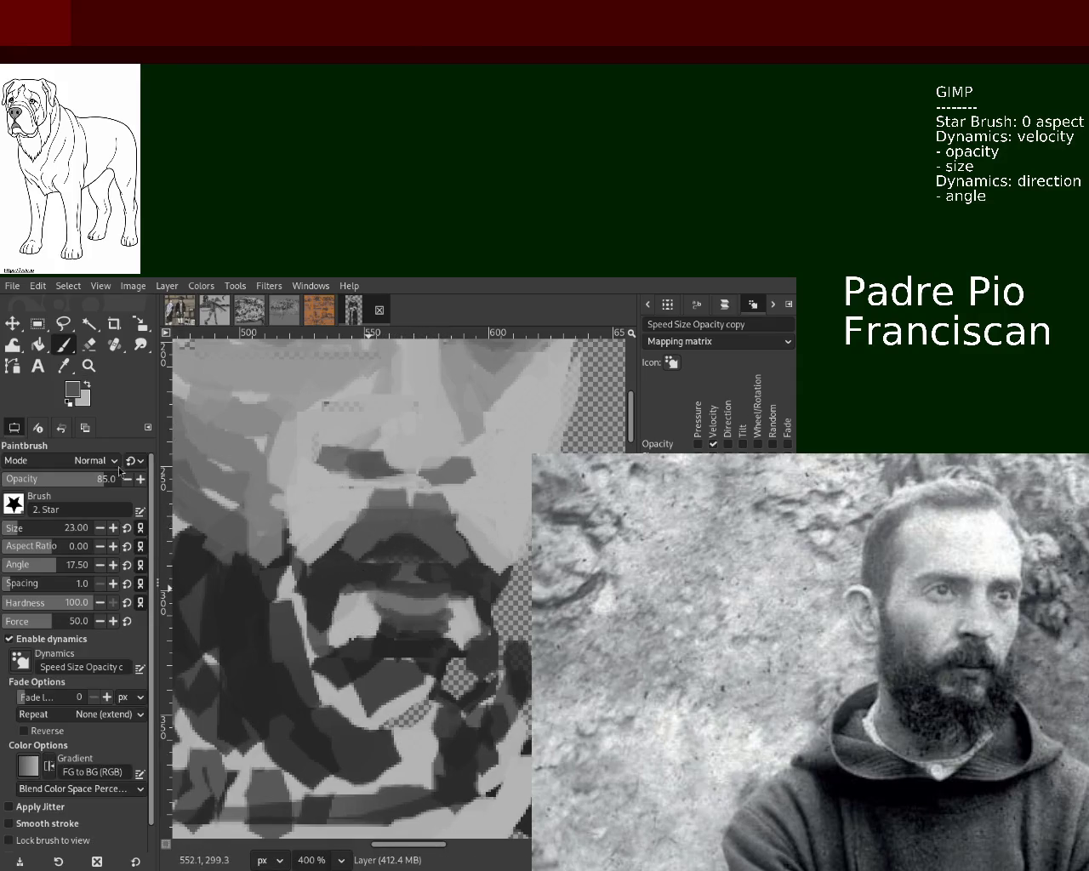
pyautogui.click(89, 366)
pyautogui.keyDown('ctrl'); pyautogui.click(315, 497); pyautogui.keyUp('ctrl')
pyautogui.keyDown('ctrl'); pyautogui.click(315, 498); pyautogui.keyUp('ctrl')
pyautogui.keyDown('ctrl'); pyautogui.click(315, 498); pyautogui.keyUp('ctrl')
pyautogui.keyDown('ctrl'); pyautogui.click(315, 498); pyautogui.keyUp('ctrl')
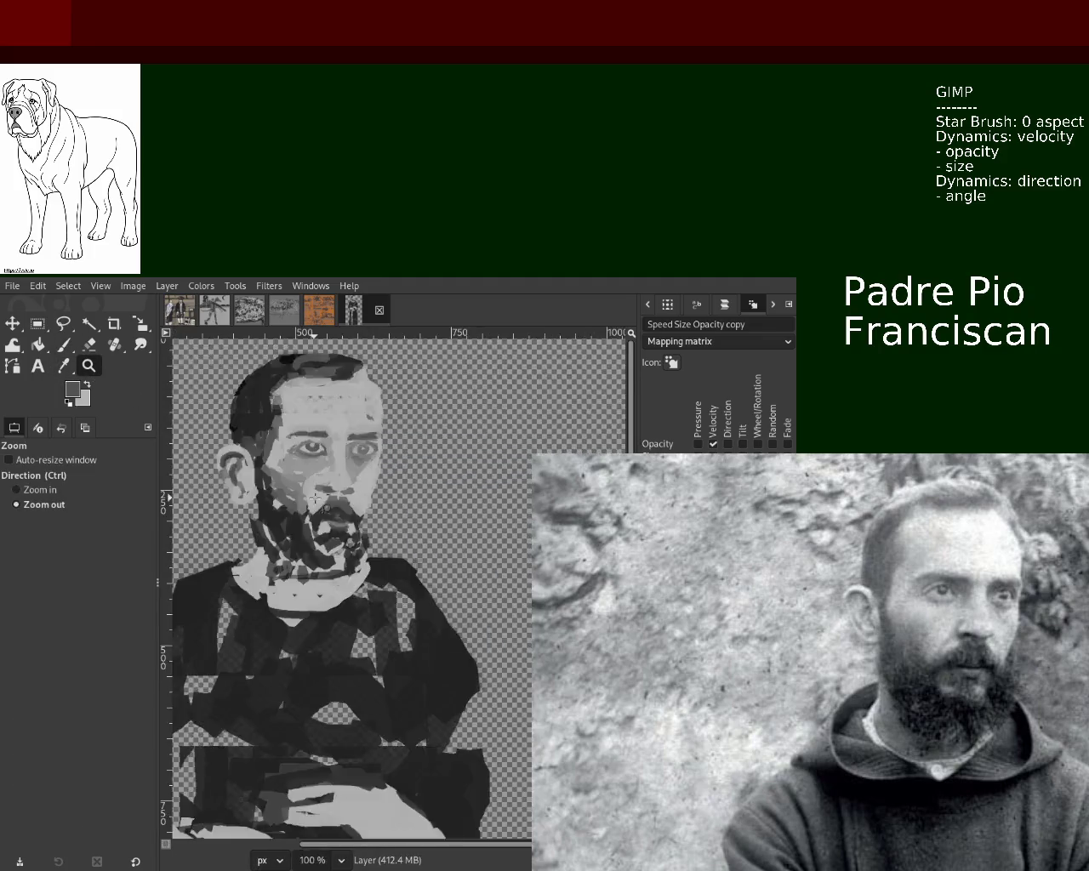
pyautogui.keyDown('ctrl'); pyautogui.click(315, 498); pyautogui.keyUp('ctrl')
pyautogui.click(227, 424)
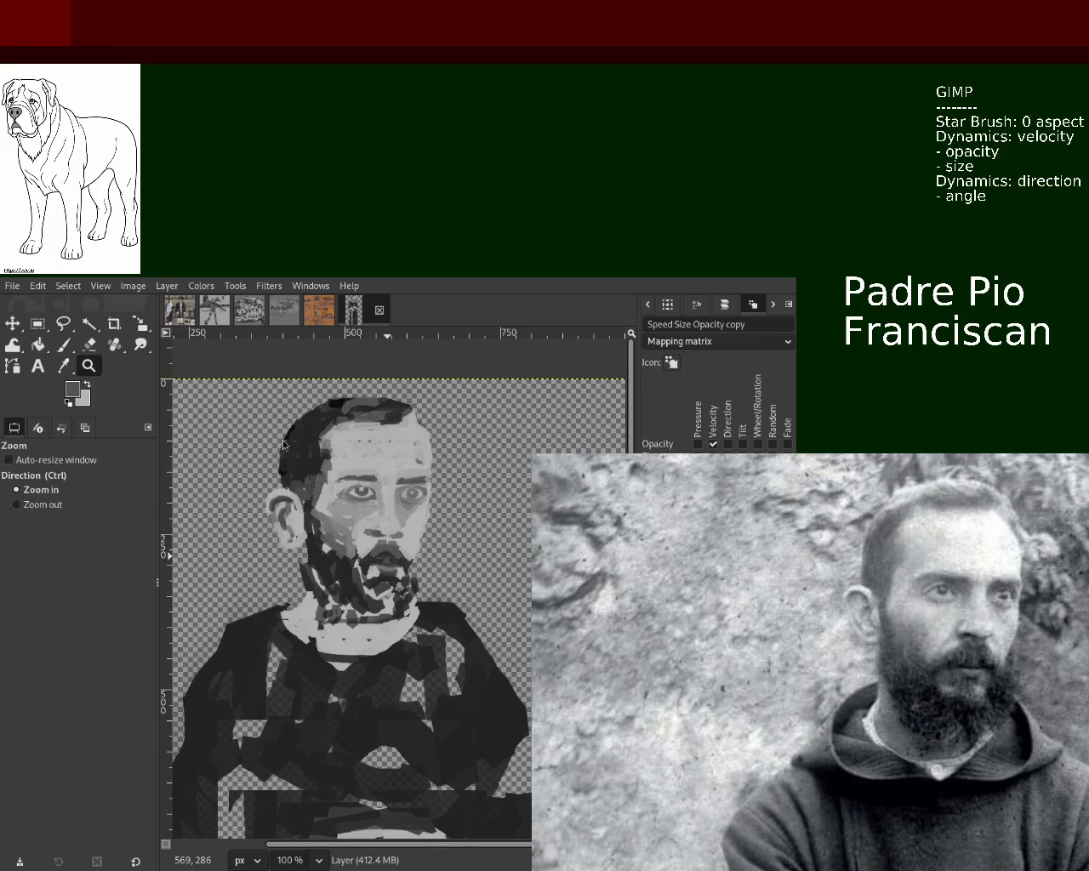
pyautogui.keyDown('ctrl'); pyautogui.click(372, 534); pyautogui.keyUp('ctrl')
pyautogui.click(372, 534)
pyautogui.click(266, 472)
pyautogui.click(266, 472)
pyautogui.click(266, 472)
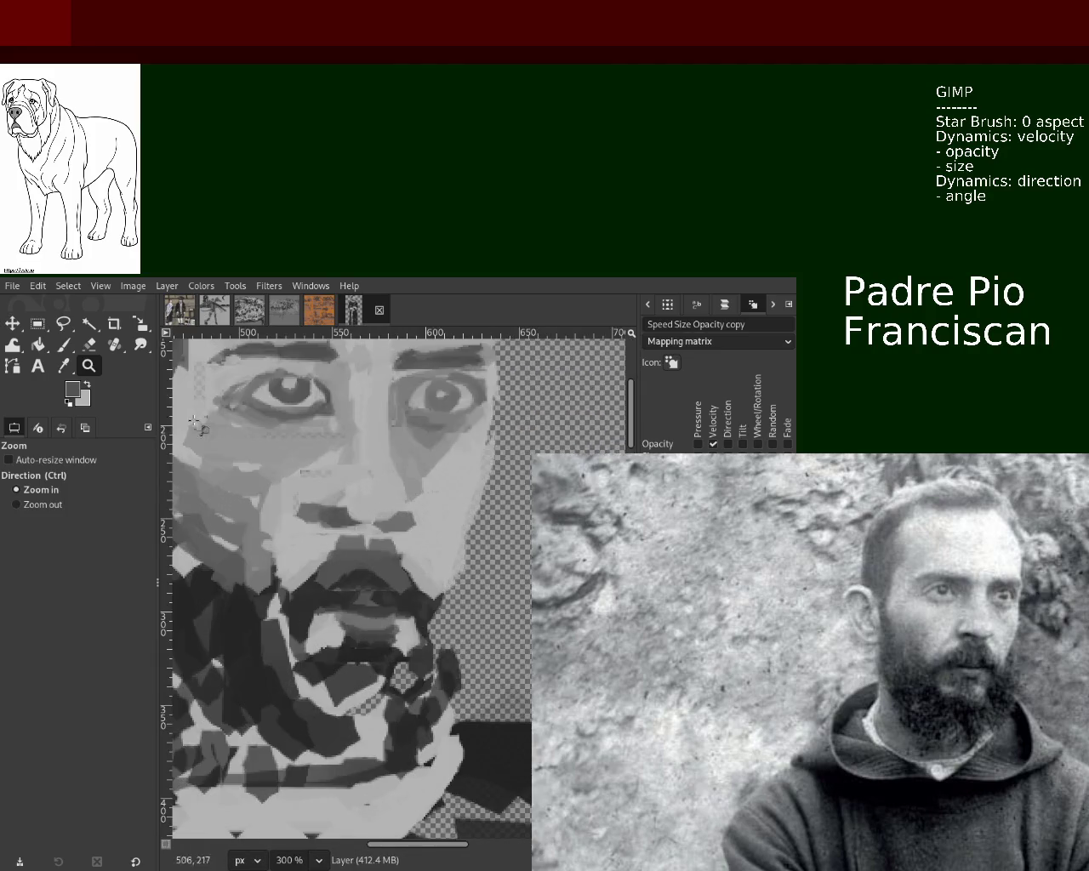
# - Select the strip below the nose, cut and paste it, nudge it left and down, and anchor it
pyautogui.press('r')
pyautogui.moveTo(305, 492); pyautogui.dragTo(426, 536)
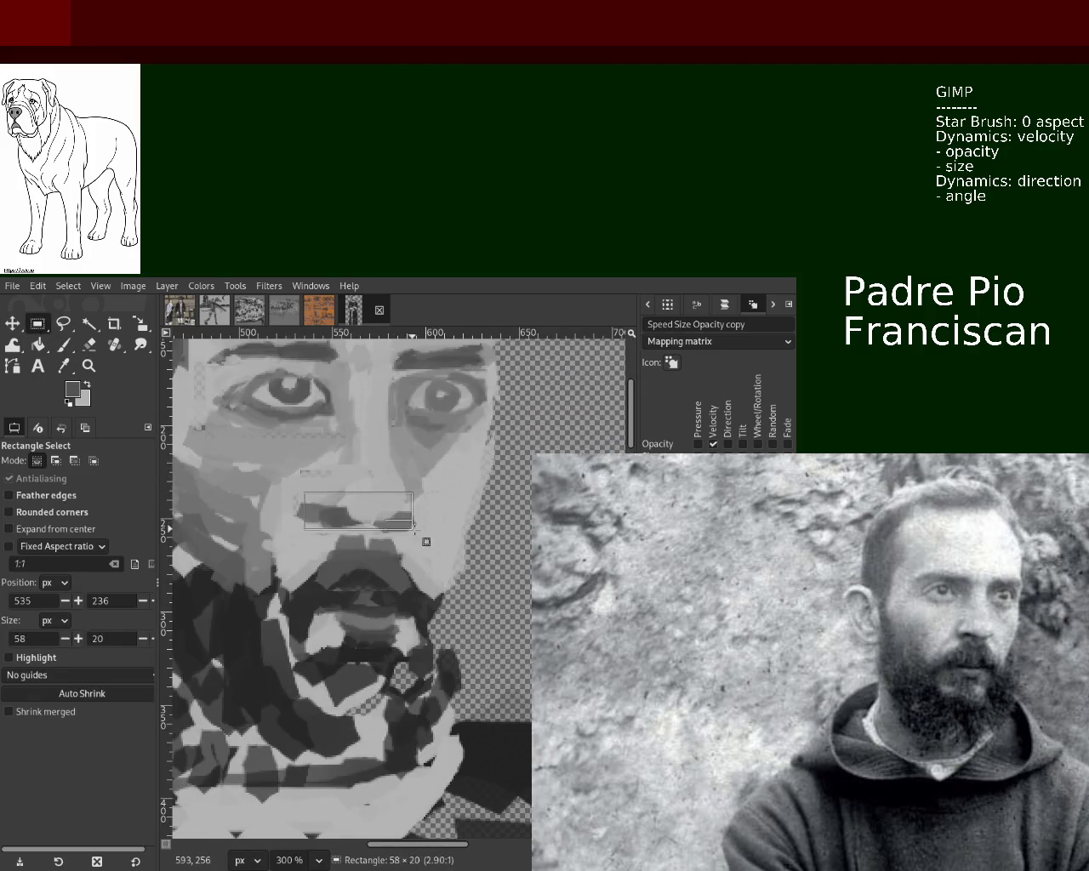
pyautogui.hotkey('ctrl', 'x')
pyautogui.hotkey('ctrl', 'v')
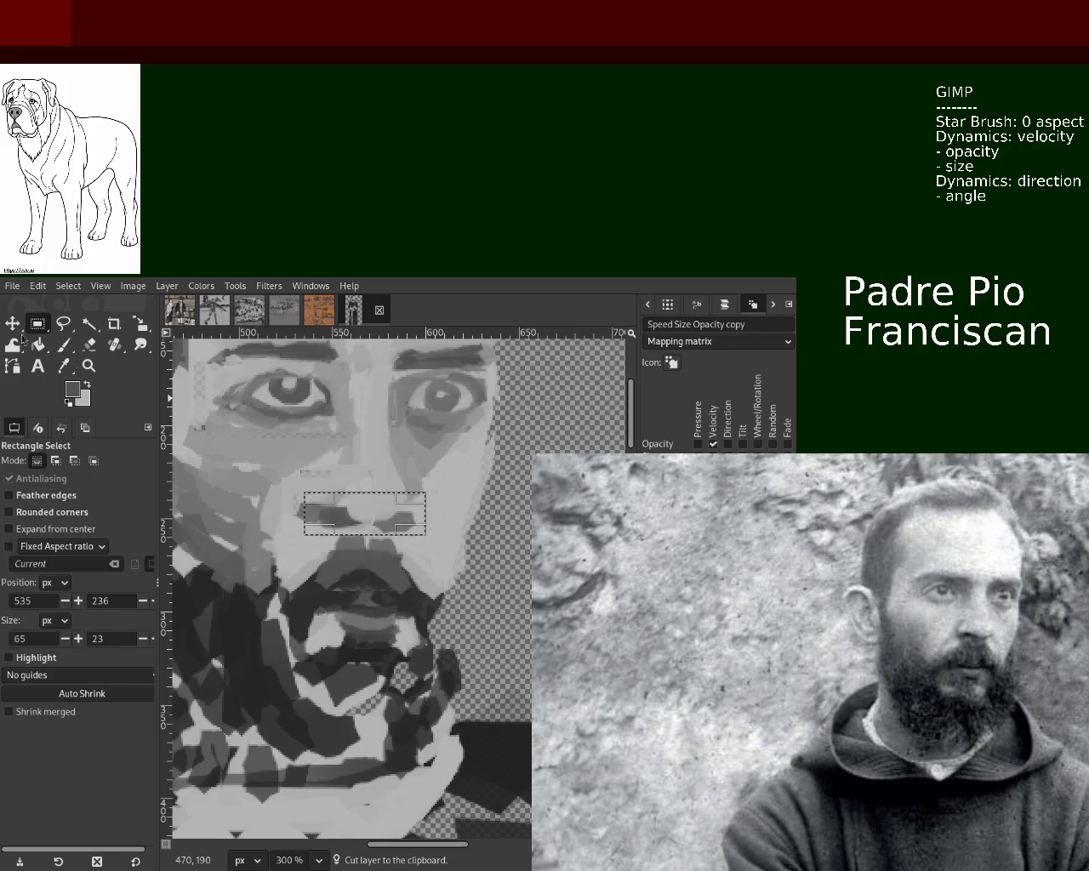
pyautogui.press('m')
pyautogui.moveTo(370, 526); pyautogui.dragTo(366, 531)
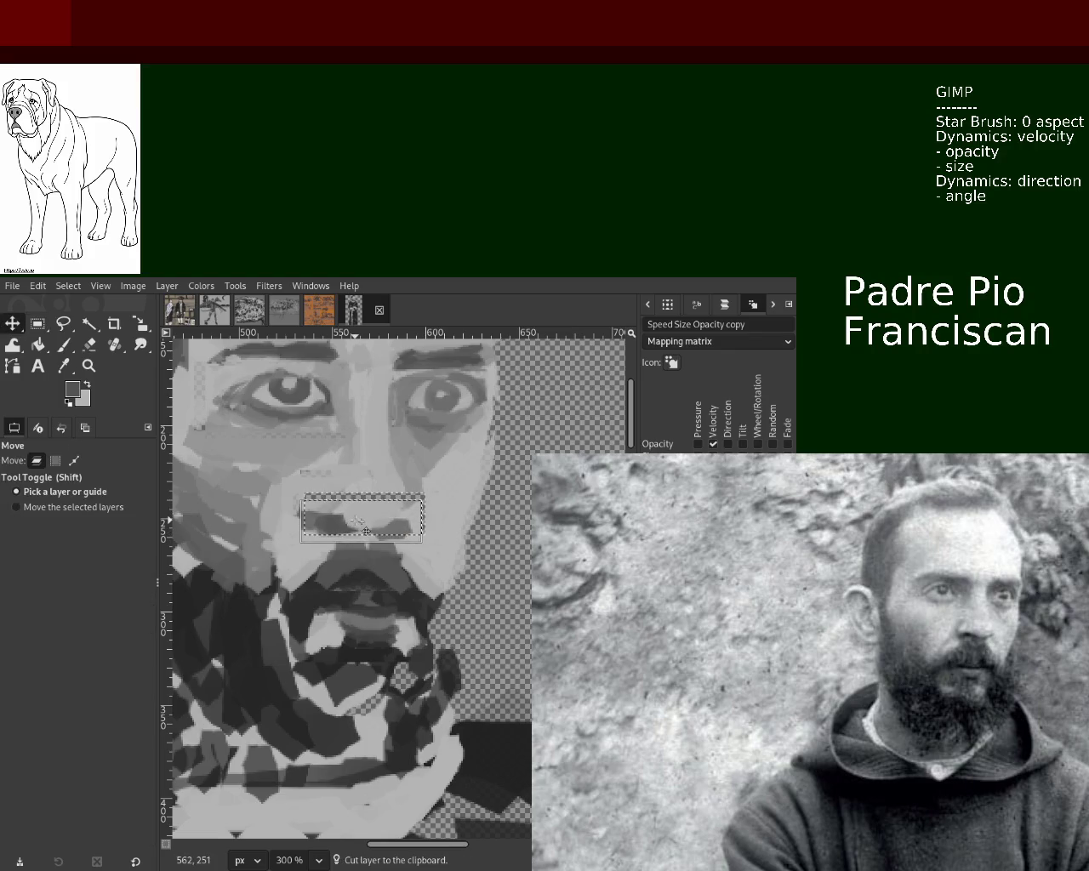
pyautogui.hotkey('ctrl', 'h')
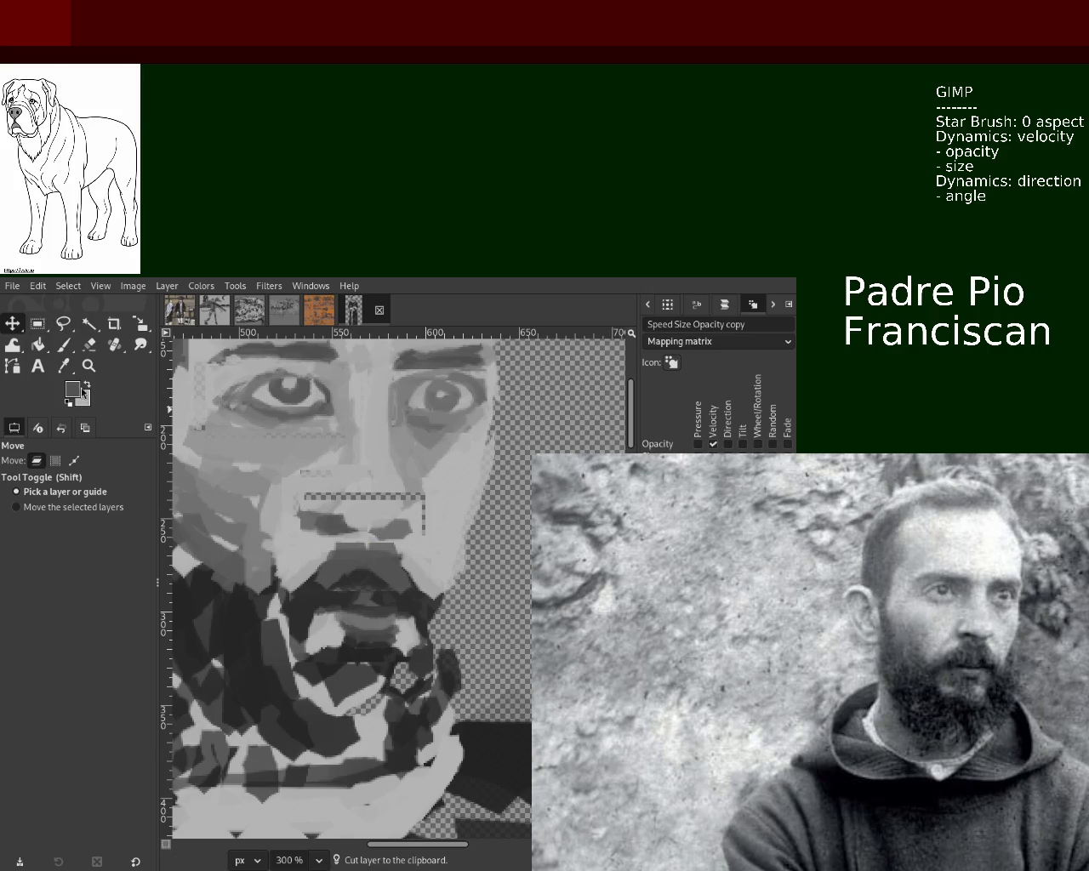
# - Zoom out to view the whole figure, then back to 100% on the face
pyautogui.click(89, 366)
pyautogui.keyDown('ctrl'); pyautogui.click(411, 528); pyautogui.keyUp('ctrl')
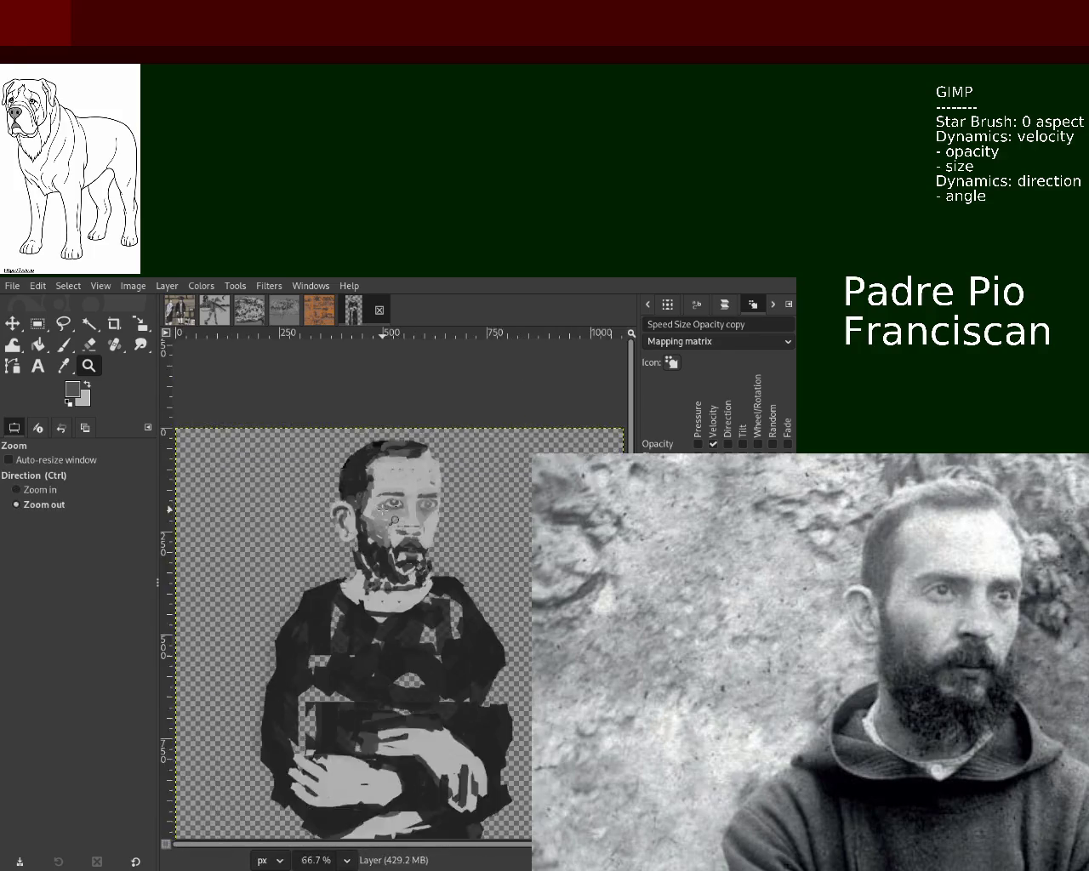
pyautogui.click(399, 511)
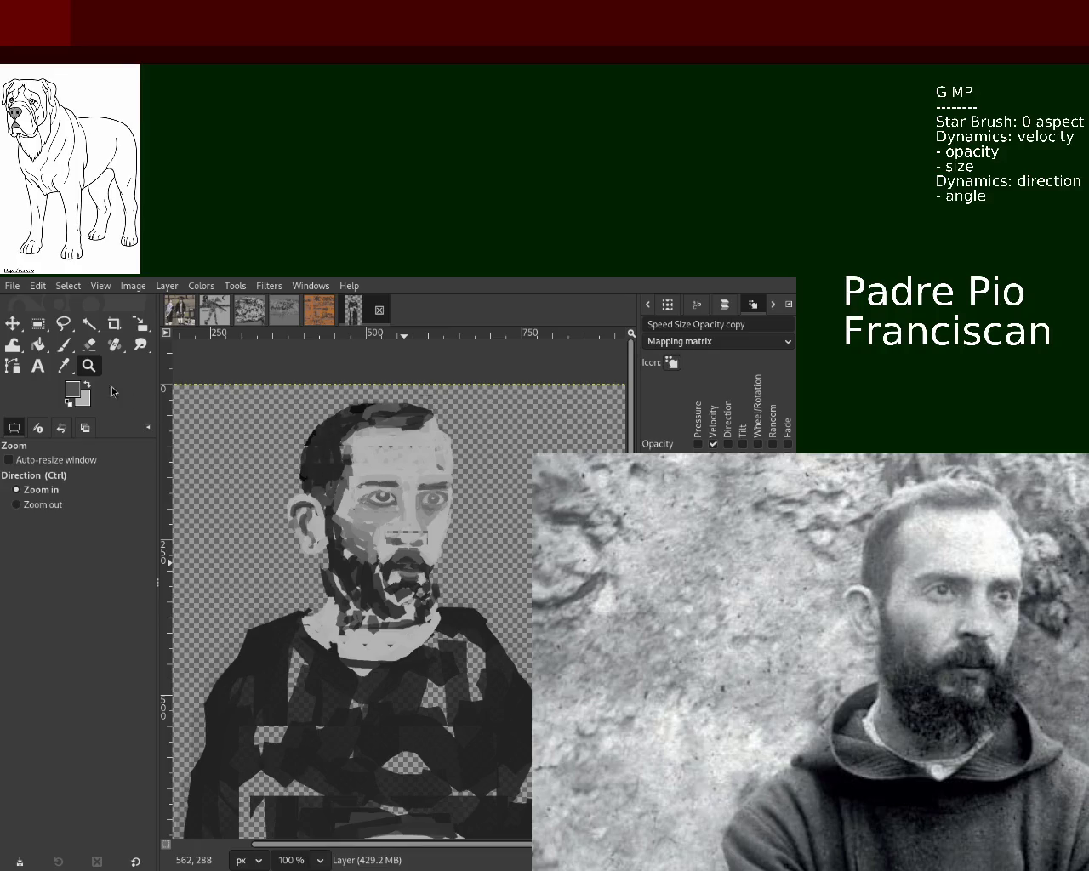
pyautogui.keyDown('ctrl'); pyautogui.scroll(1, 434, 413); pyautogui.keyUp('ctrl')
pyautogui.keyDown('ctrl'); pyautogui.scroll(1, 434, 413); pyautogui.keyUp('ctrl')
# - Paint dark strokes along the head's right edge and top, redoing one stroke
pyautogui.click(65, 349)
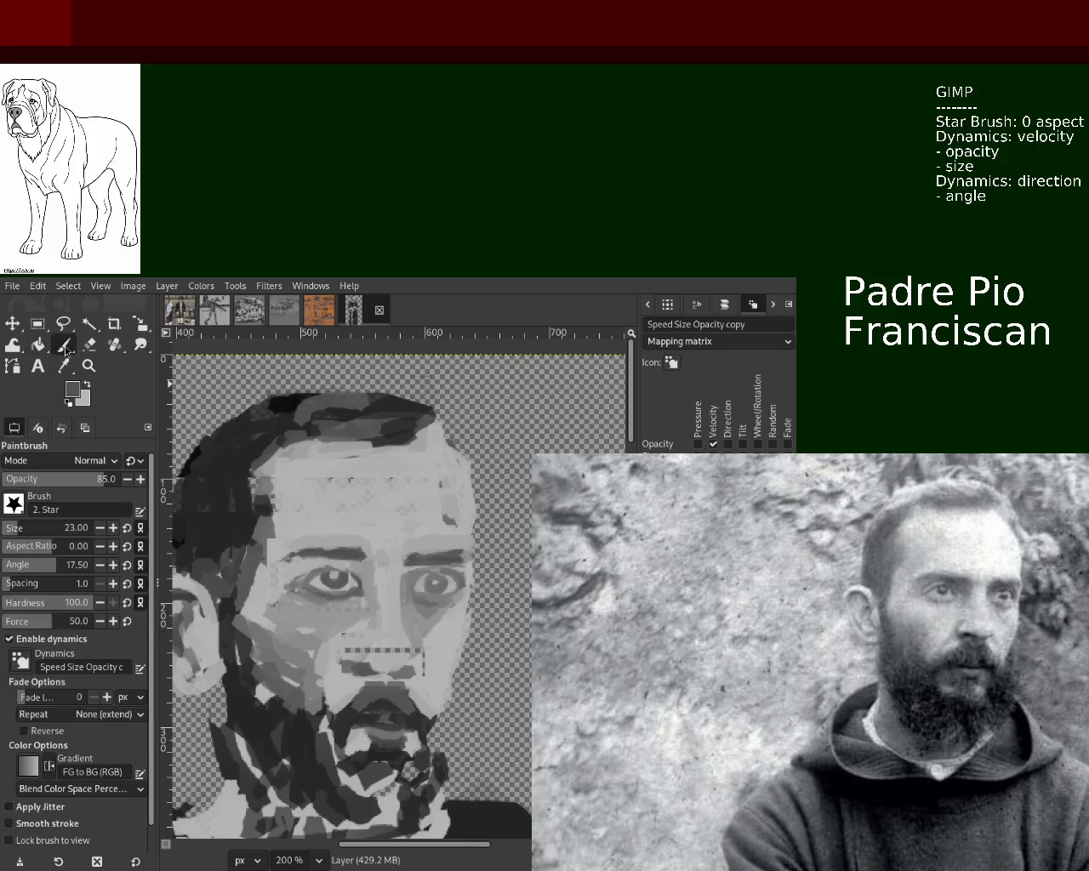
pyautogui.moveTo(430, 423); pyautogui.dragTo(476, 487)
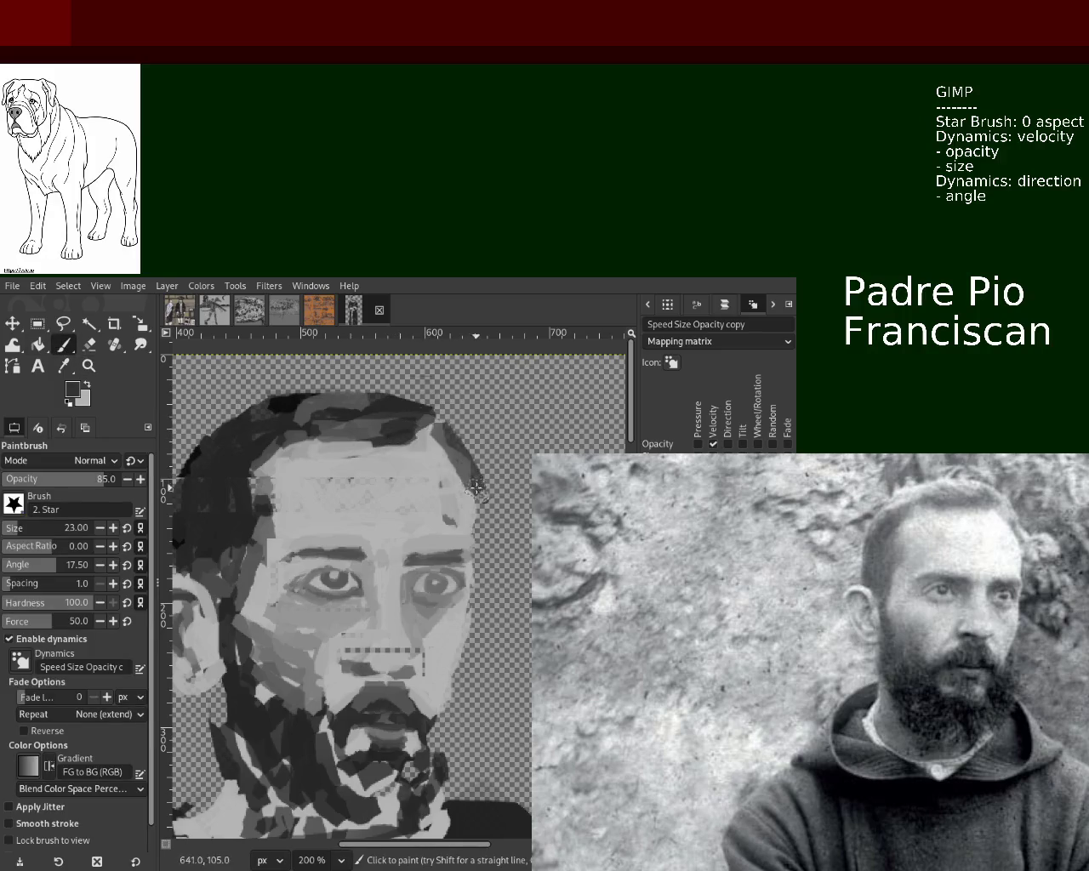
pyautogui.hotkey('ctrl', 'z')
pyautogui.moveTo(434, 430); pyautogui.dragTo(468, 482)
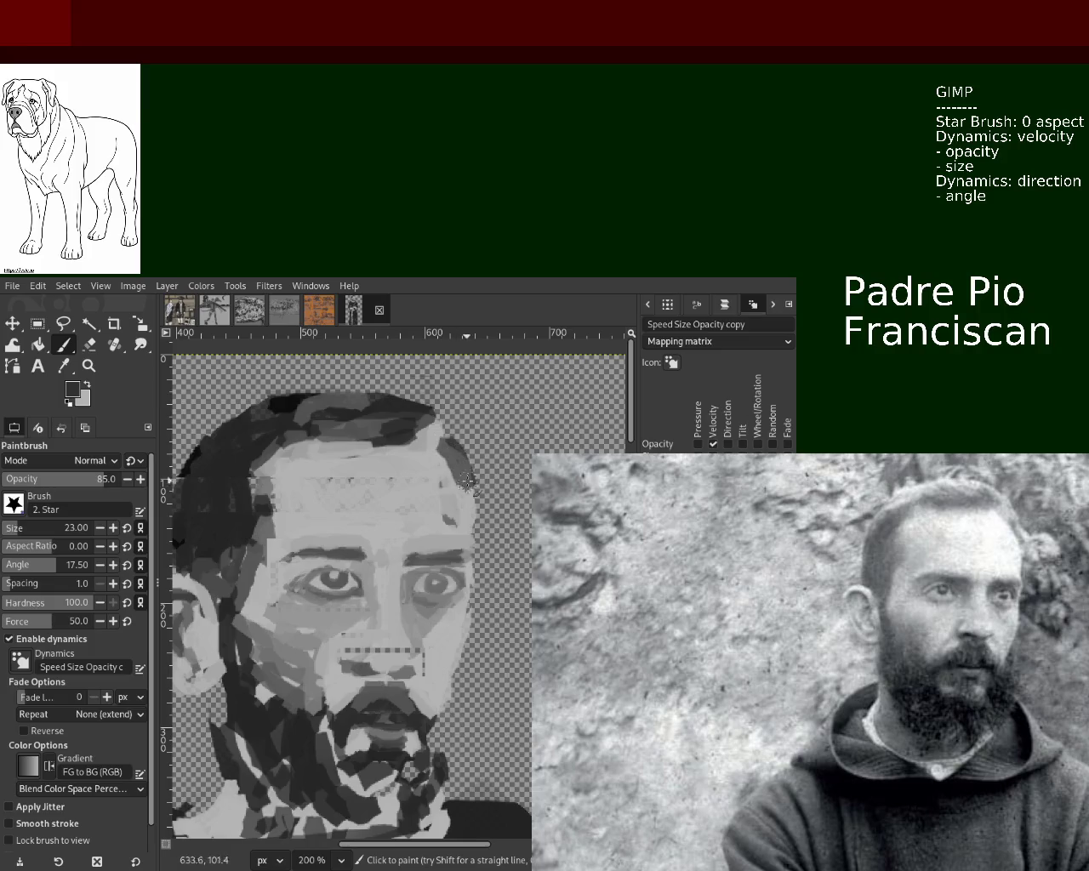
pyautogui.moveTo(441, 419); pyautogui.dragTo(381, 453)
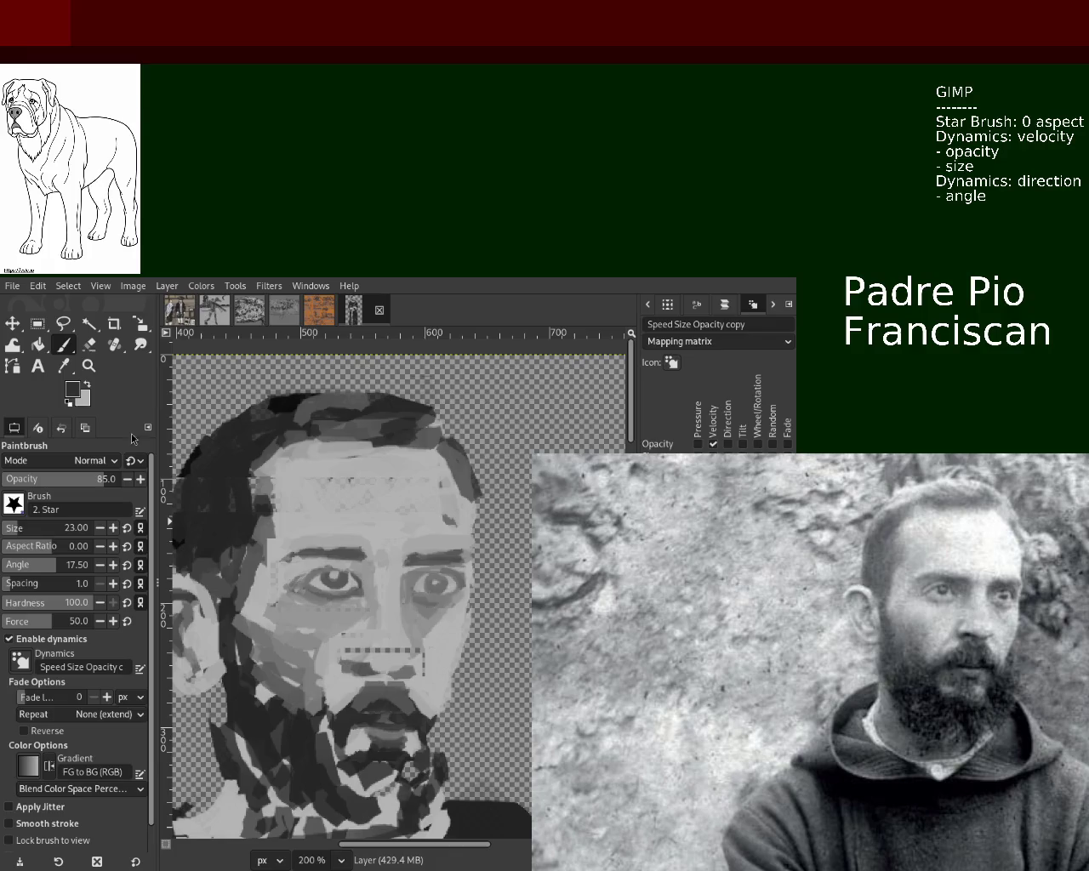
# - At 200% zoom, darken the left side and top of the hair with a picked dark colour
pyautogui.click(89, 365)
pyautogui.keyDown('ctrl'); pyautogui.click(255, 609); pyautogui.keyUp('ctrl')
pyautogui.keyDown('ctrl'); pyautogui.click(254, 610); pyautogui.keyUp('ctrl')
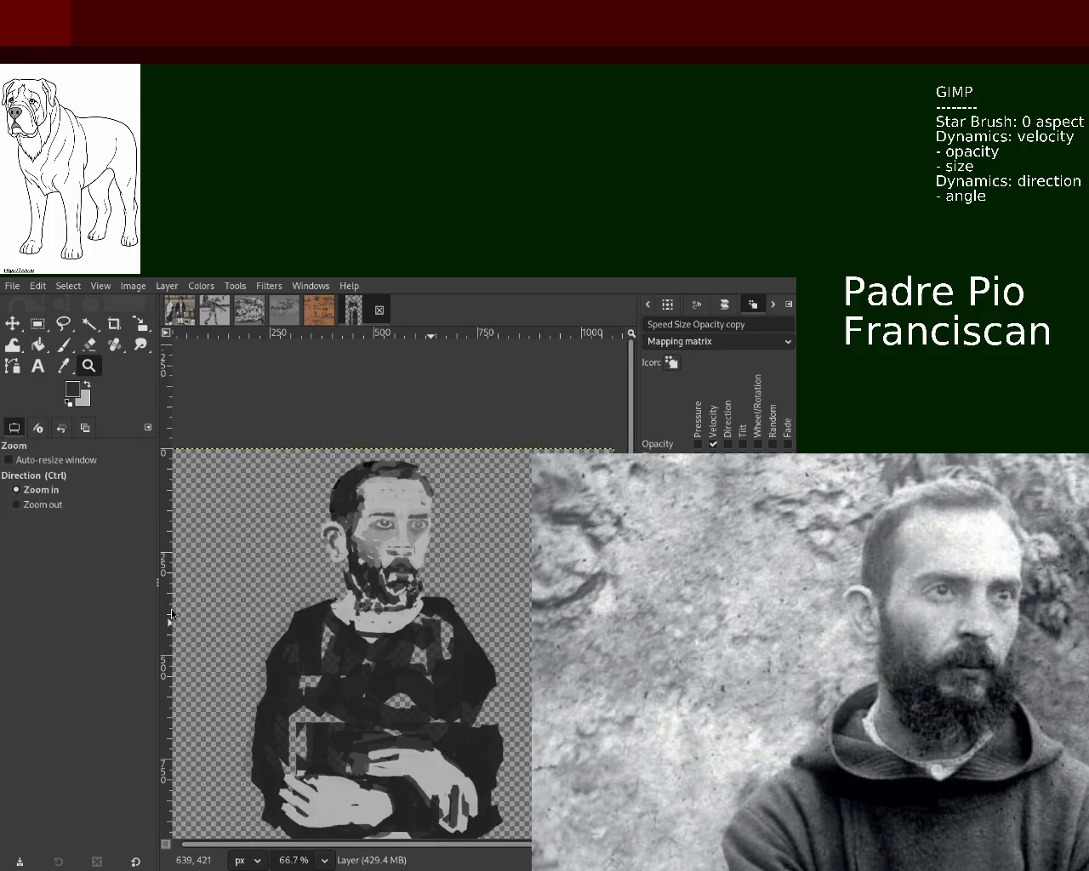
pyautogui.click(378, 502)
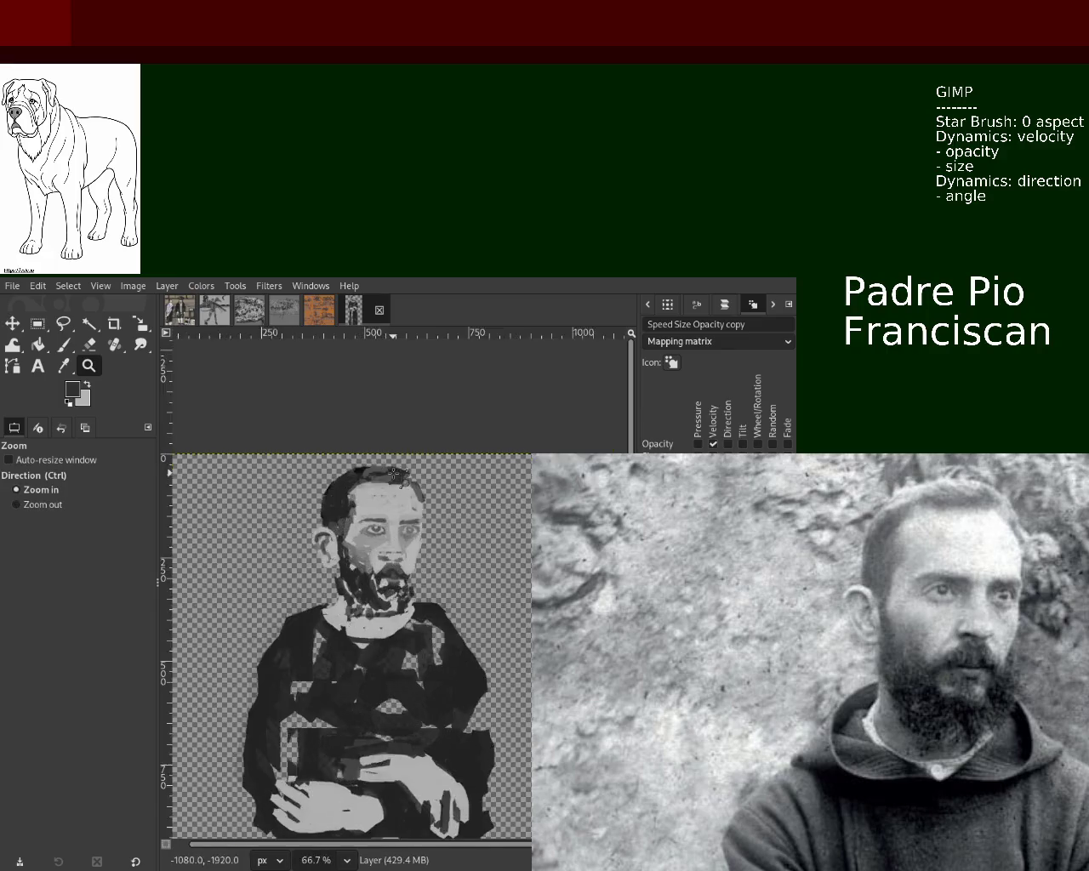
pyautogui.click(377, 502)
pyautogui.click(377, 502)
pyautogui.click(68, 343)
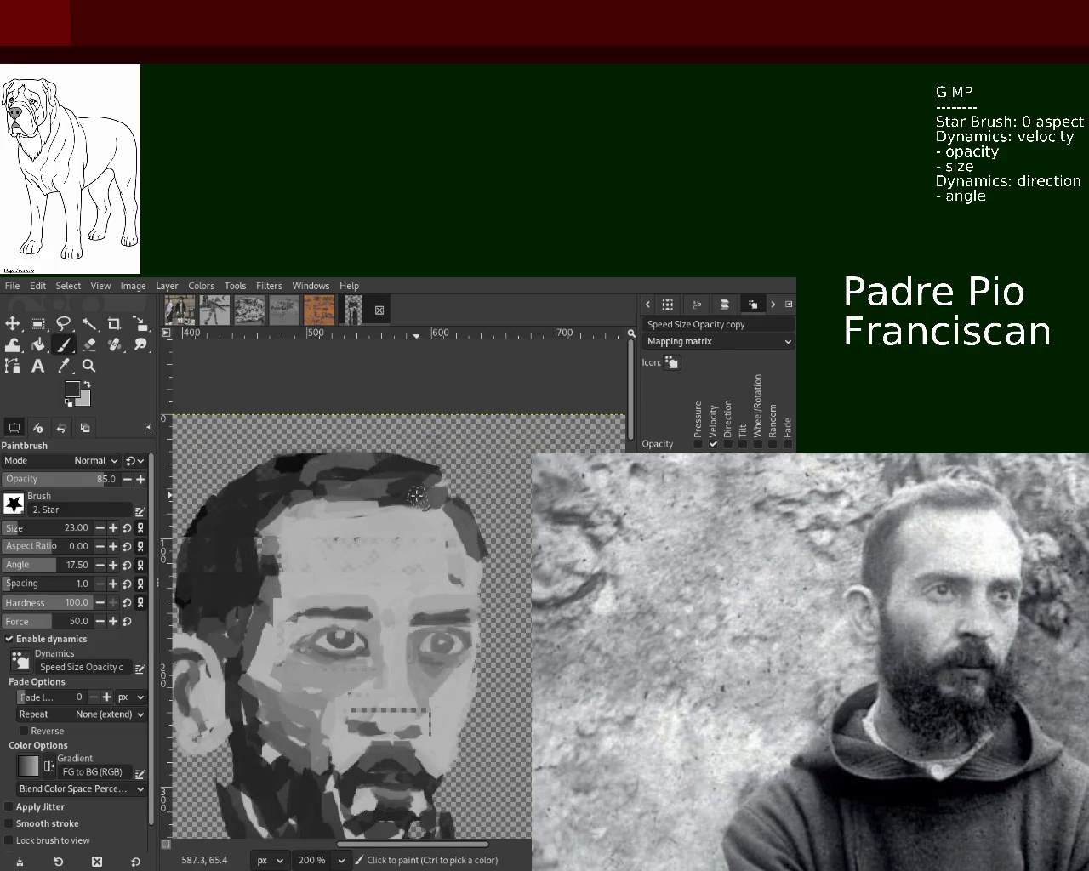
pyautogui.moveTo(264, 508); pyautogui.dragTo(240, 611)
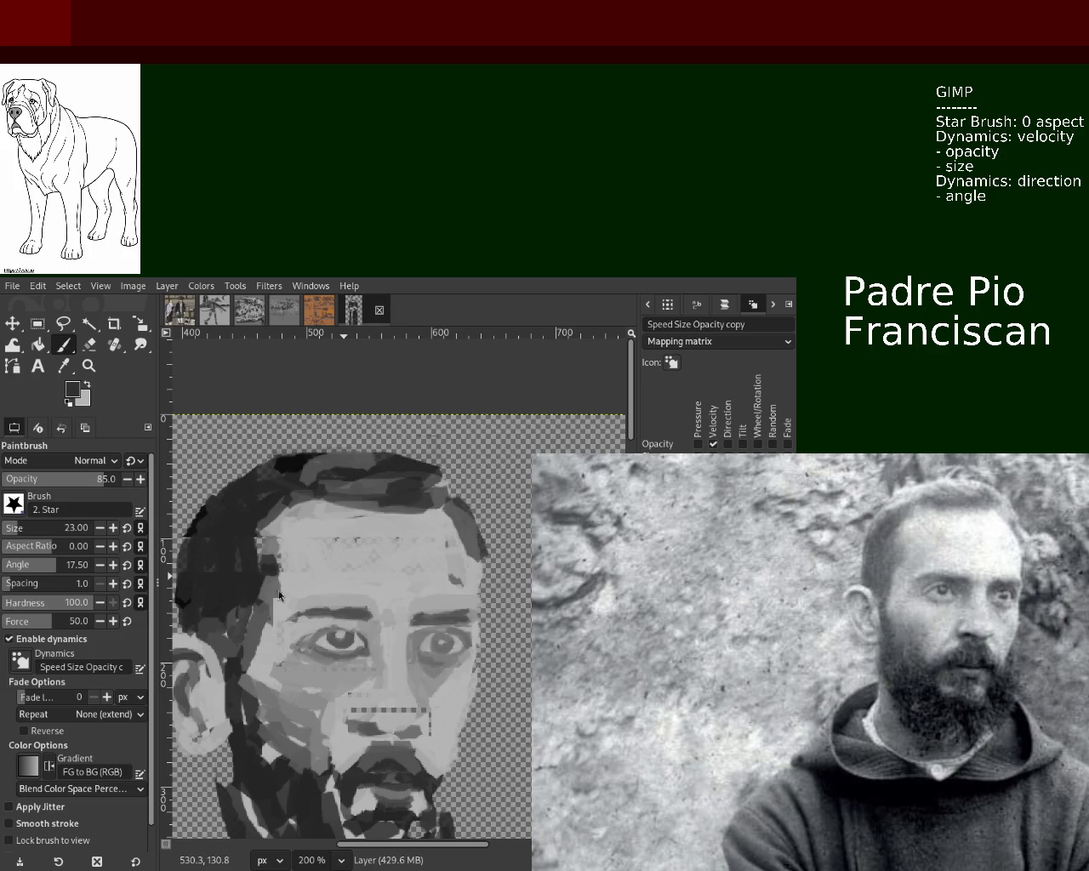
pyautogui.keyDown('ctrl'); pyautogui.click(383, 466); pyautogui.keyUp('ctrl')
pyautogui.moveTo(382, 464)
pyautogui.mouseDown()
pyautogui.moveTo(296, 463)
pyautogui.moveTo(230, 519)
pyautogui.moveTo(196, 511)
pyautogui.mouseUp()
pyautogui.keyDown('ctrl'); pyautogui.click(209, 521); pyautogui.keyUp('ctrl')
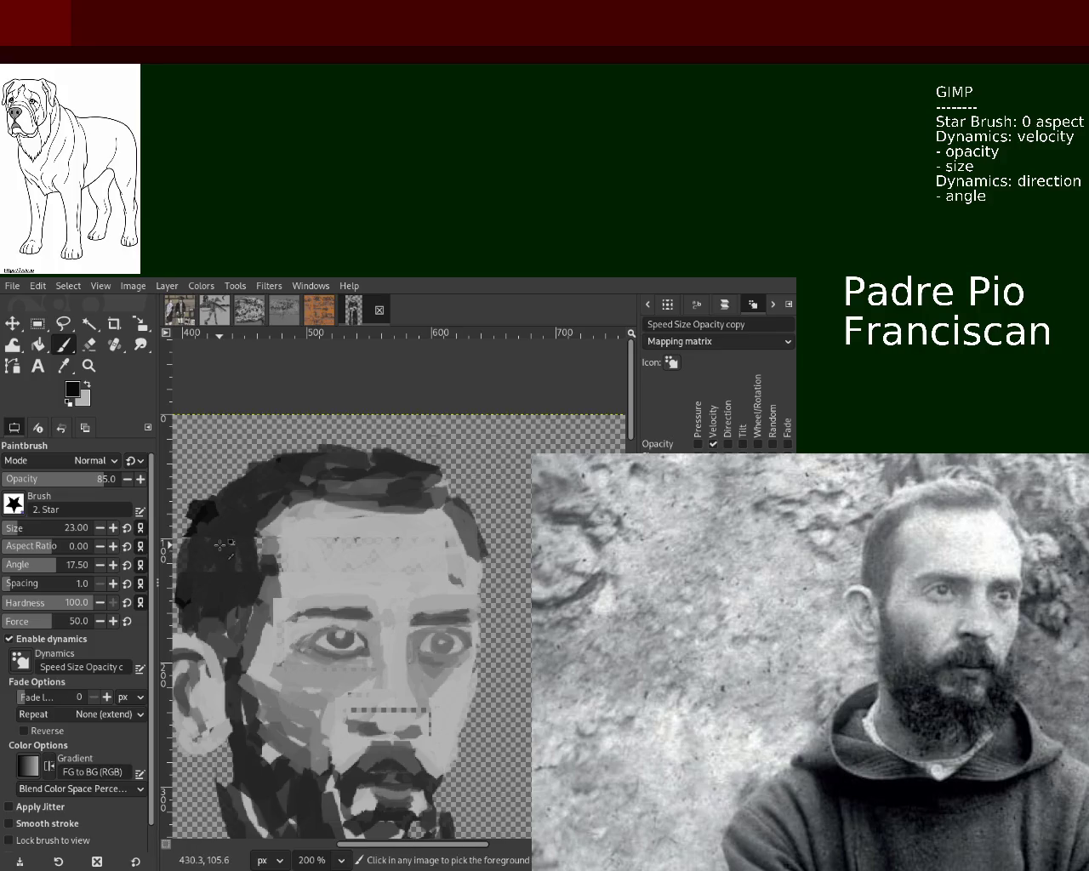
pyautogui.hotkey('ctrl', 'z')
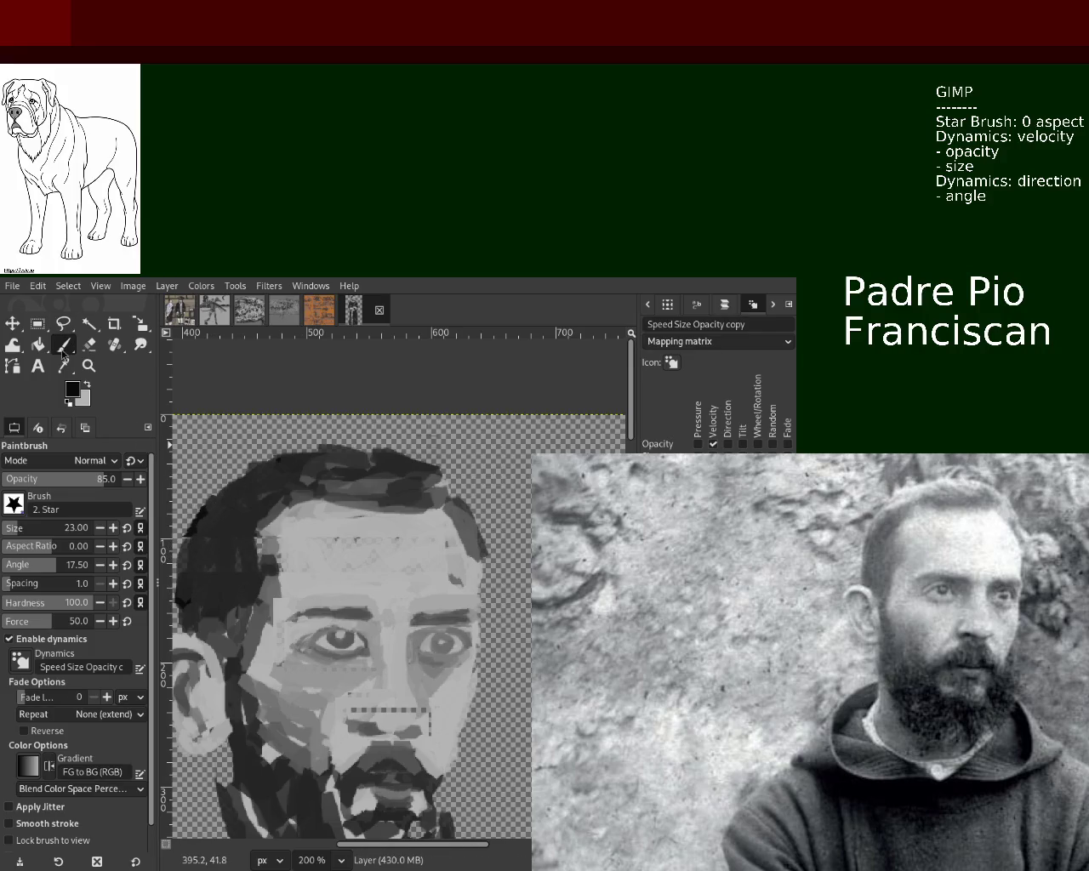
# - Brush light grey over the upper lip with a size-15 brush
pyautogui.click(17, 530)
pyautogui.keyDown('ctrl'); pyautogui.click(347, 709); pyautogui.keyUp('ctrl')
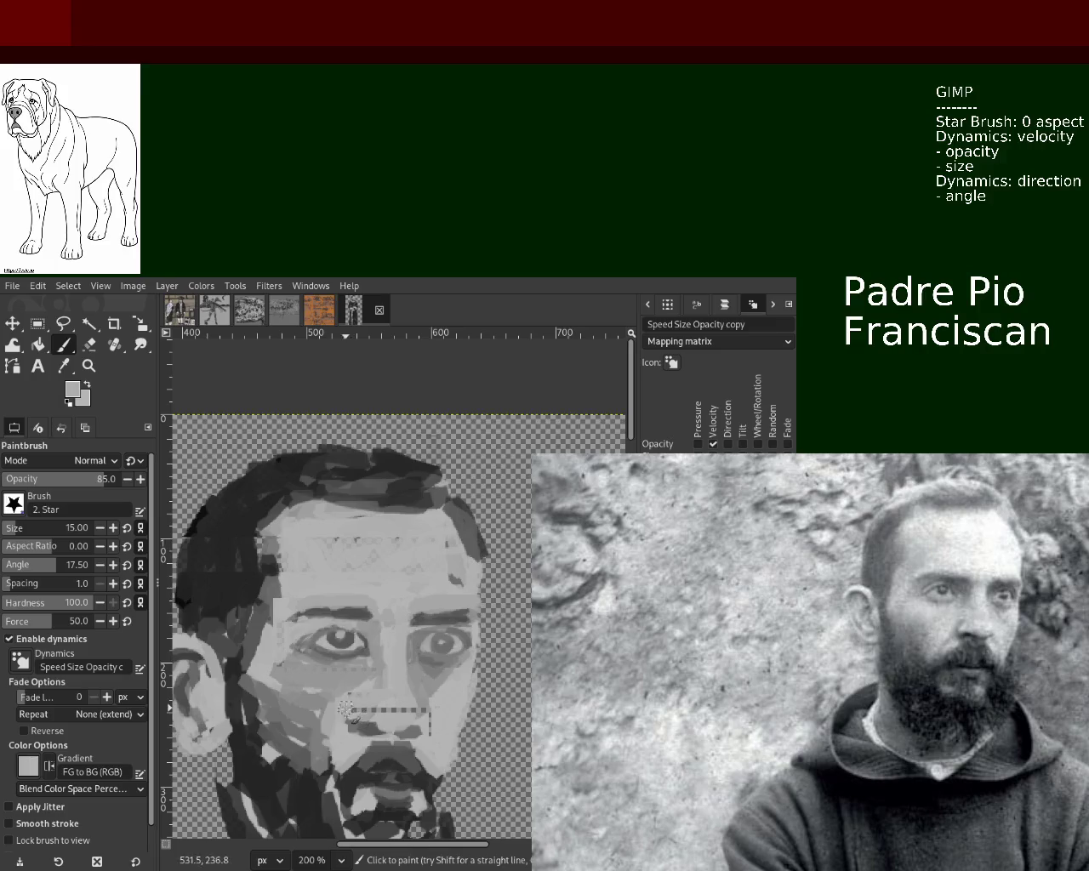
pyautogui.moveTo(347, 709); pyautogui.dragTo(434, 728)
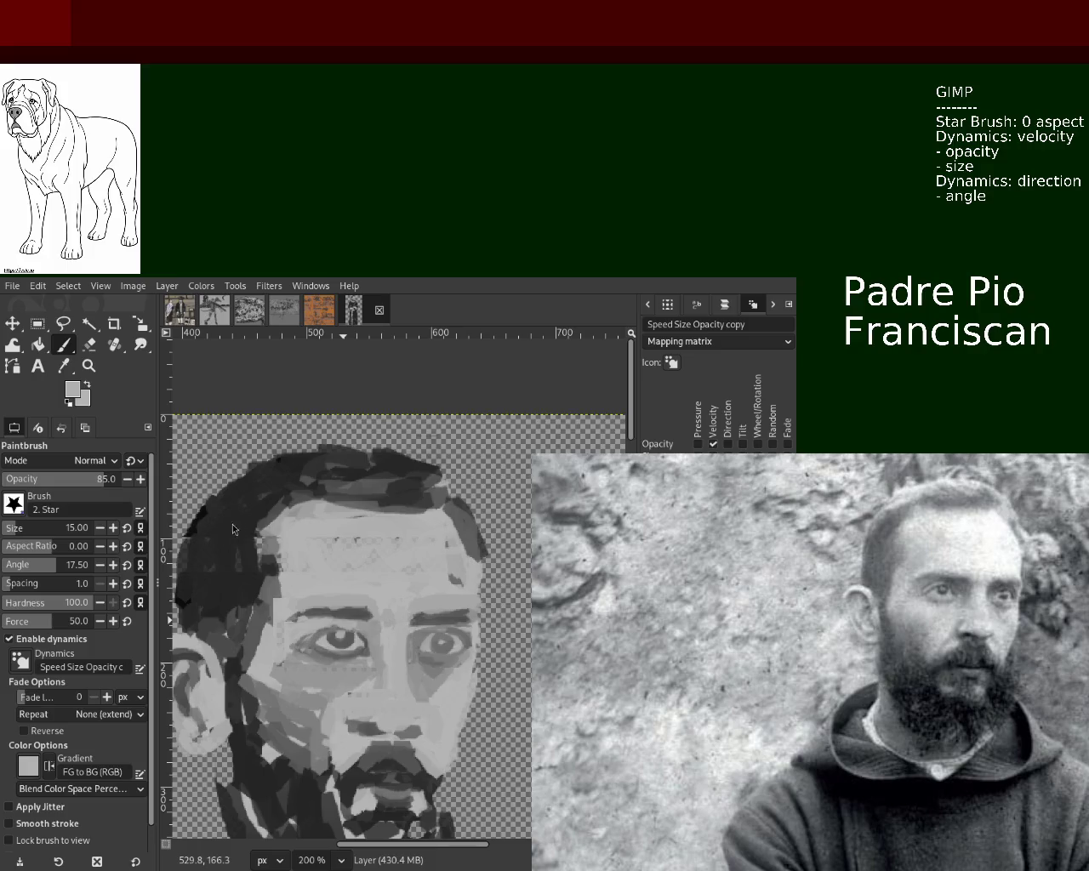
pyautogui.click(88, 366)
pyautogui.scroll(-4, 429, 636)
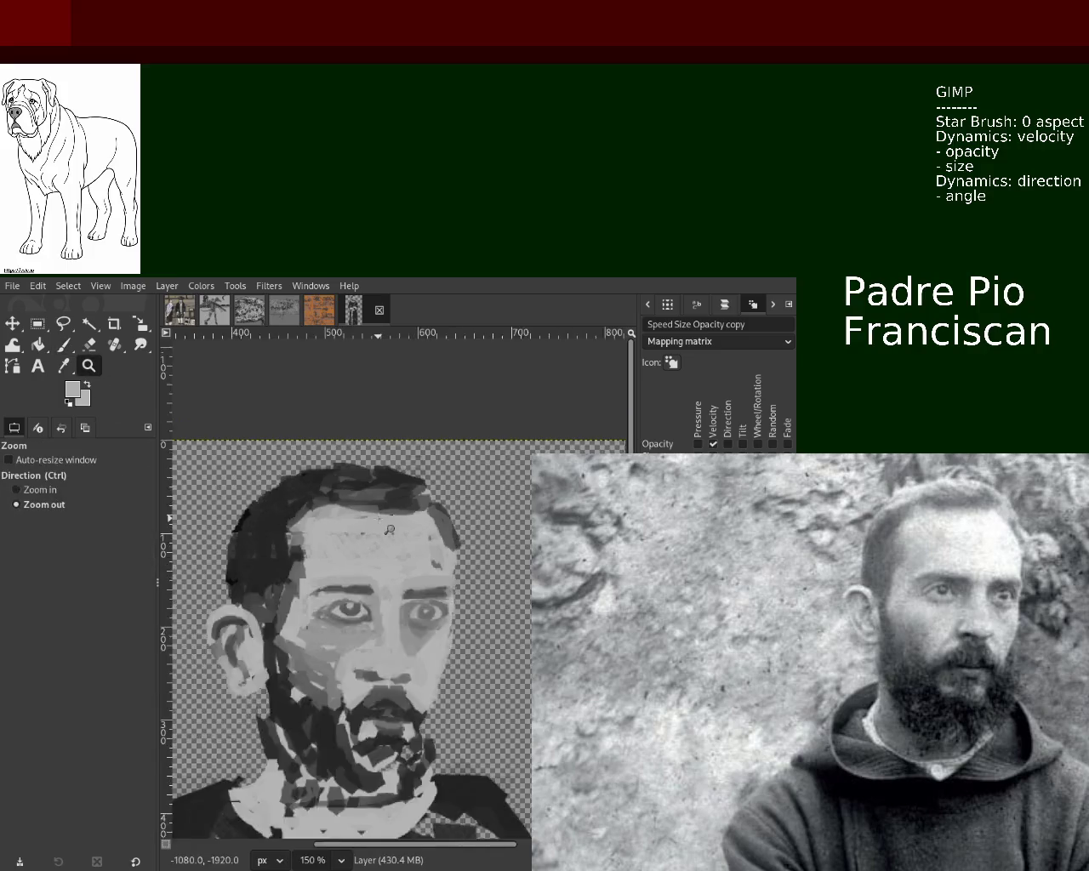
pyautogui.scroll(4, 371, 595)
pyautogui.scroll(-1, 374, 593)
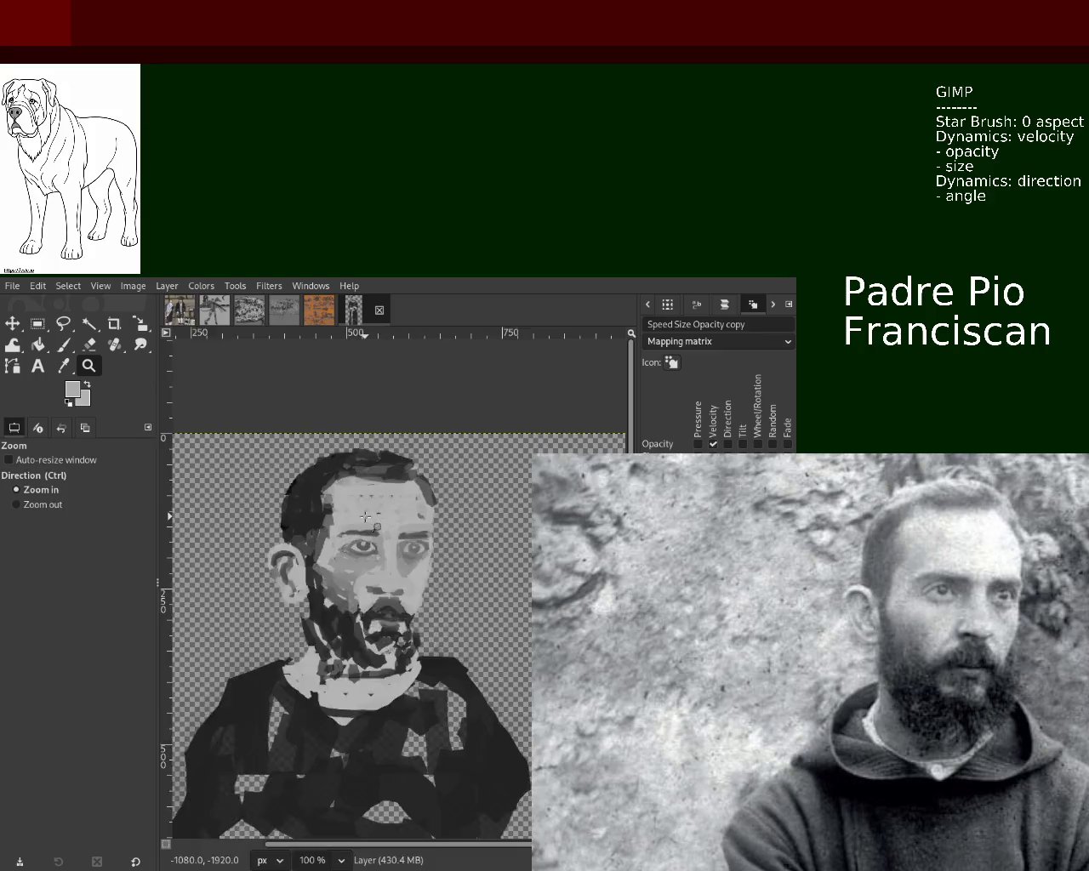
pyautogui.scroll(-1, 378, 589)
pyautogui.click(378, 586)
pyautogui.keyDown('ctrl'); pyautogui.click(379, 586); pyautogui.keyUp('ctrl')
pyautogui.click(379, 585)
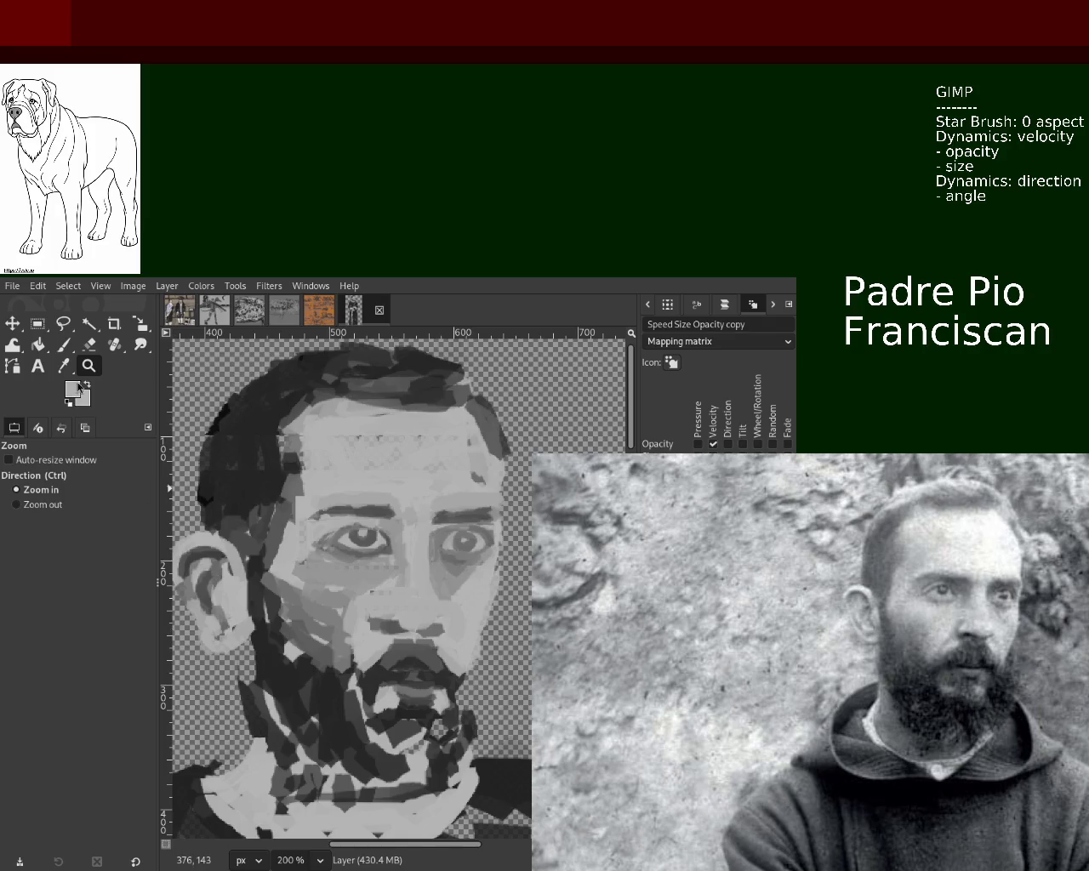
pyautogui.scroll(-2, 216, 498)
pyautogui.scroll(-2, 333, 578)
pyautogui.scroll(-1, 333, 578)
pyautogui.scroll(1, 333, 577)
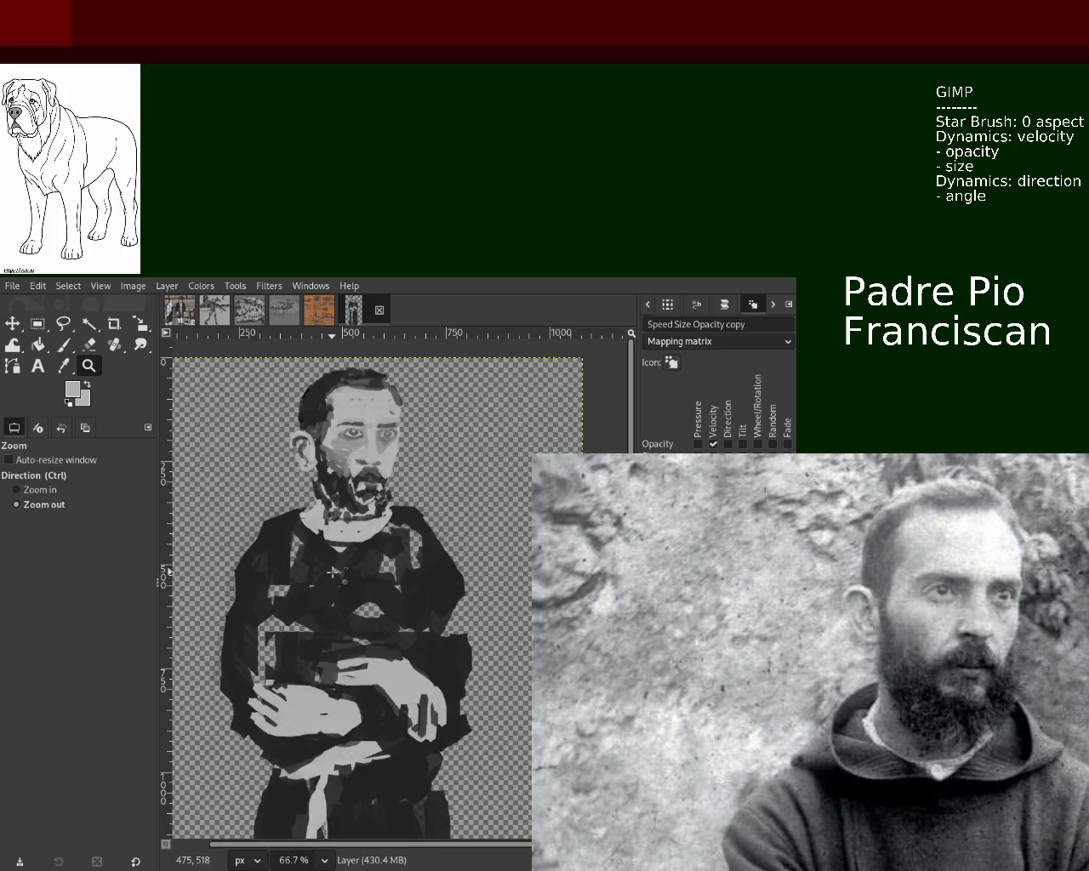
pyautogui.scroll(1, 340, 528)
pyautogui.scroll(1, 351, 466)
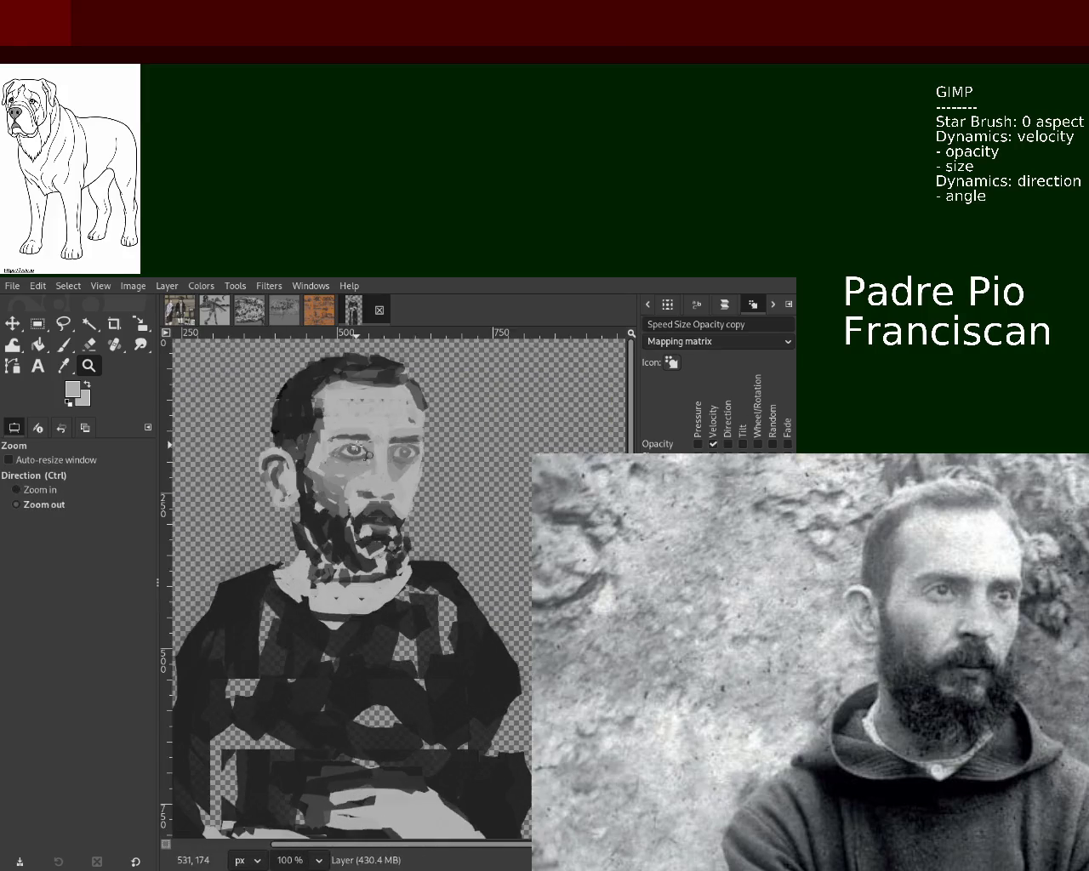
pyautogui.scroll(-1, 349, 494)
pyautogui.scroll(1, 347, 511)
pyautogui.scroll(-3, 344, 536)
pyautogui.scroll(1, 344, 535)
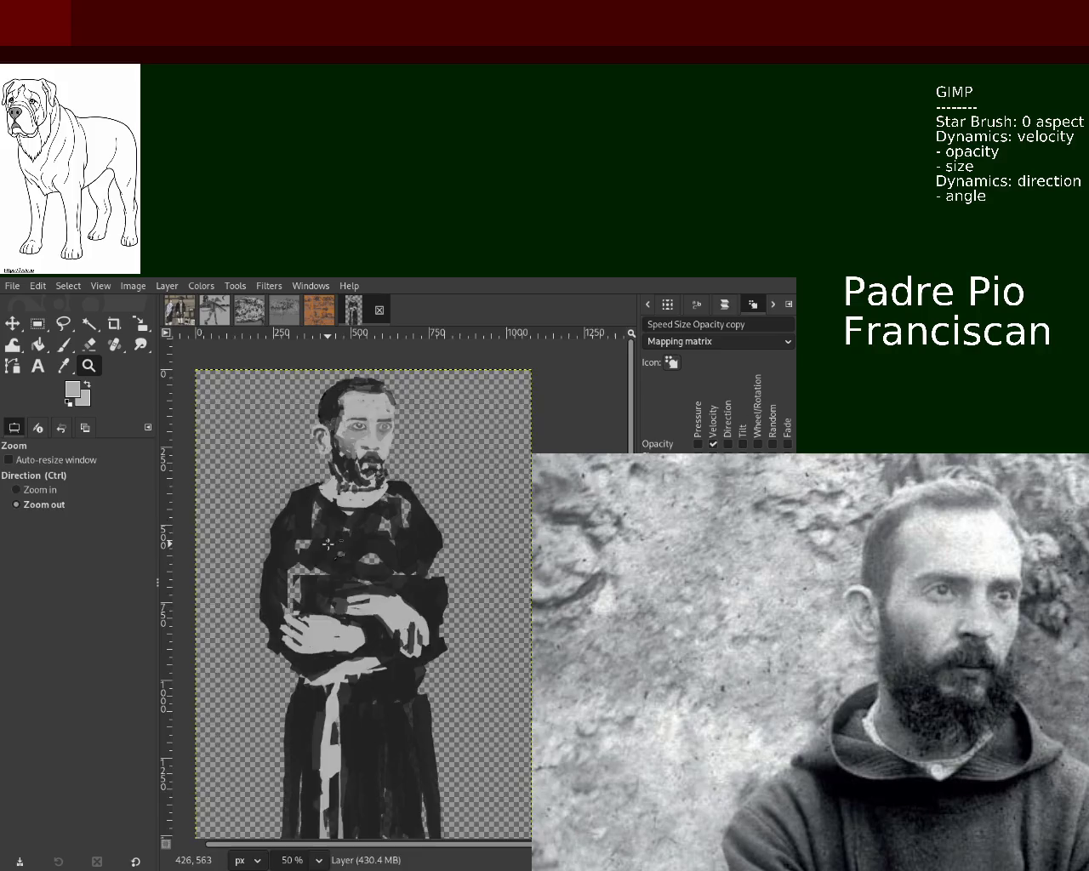
pyautogui.scroll(-1, 306, 588)
pyautogui.scroll(1, 289, 613)
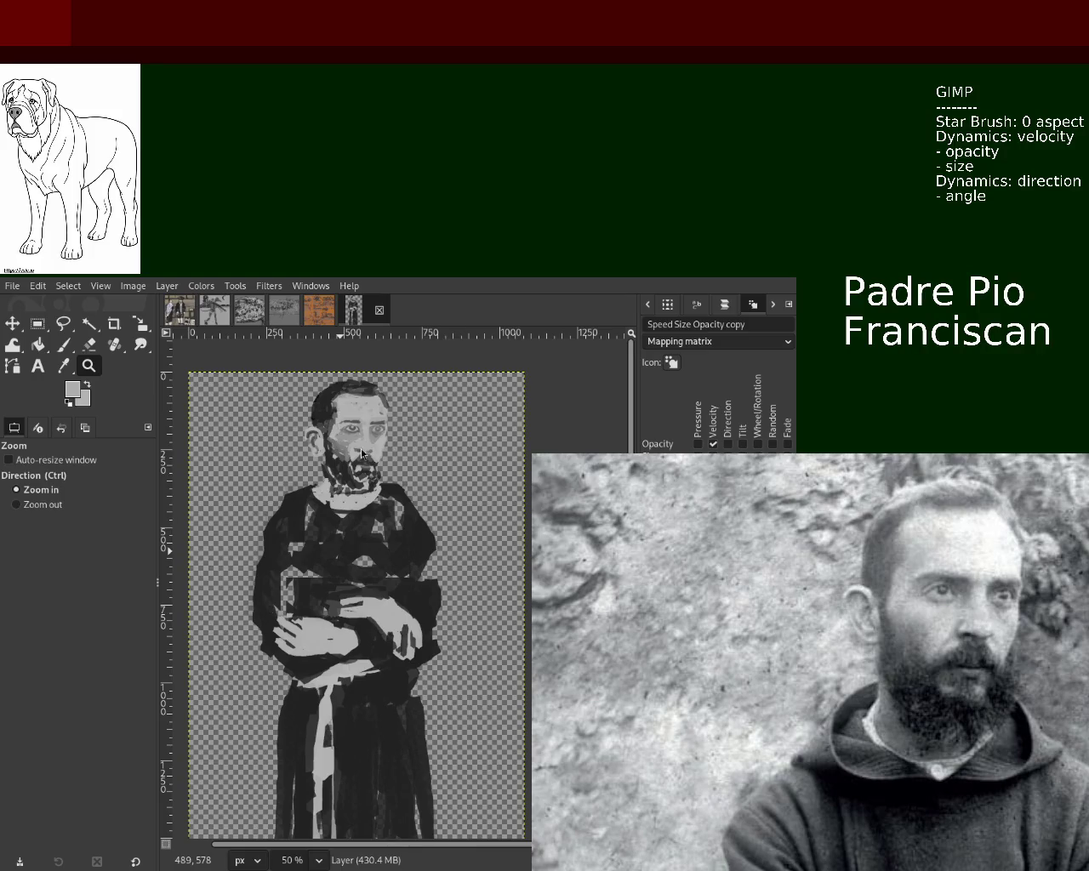
# - Switch to the painting of two robed figures and inspect it between 25% and 50% zoom
pyautogui.click(180, 310)
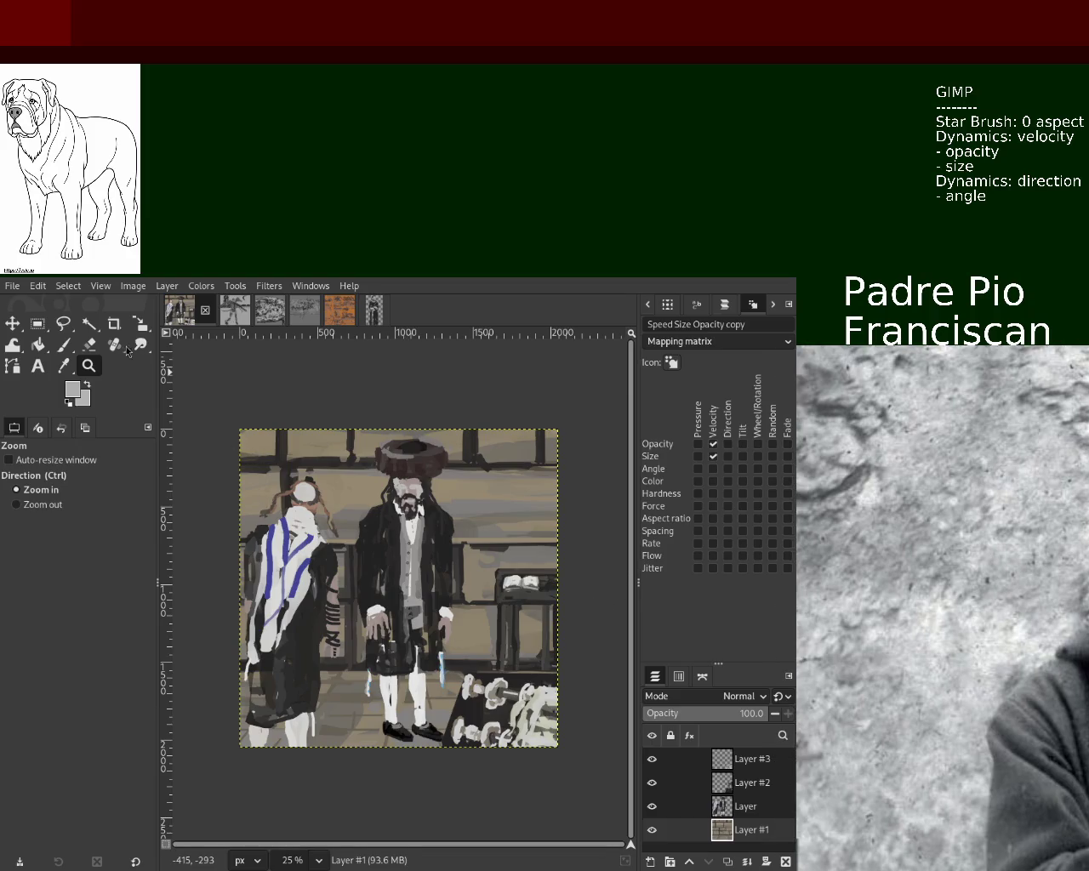
pyautogui.press('ctrl')
pyautogui.scroll(1, 315, 551)
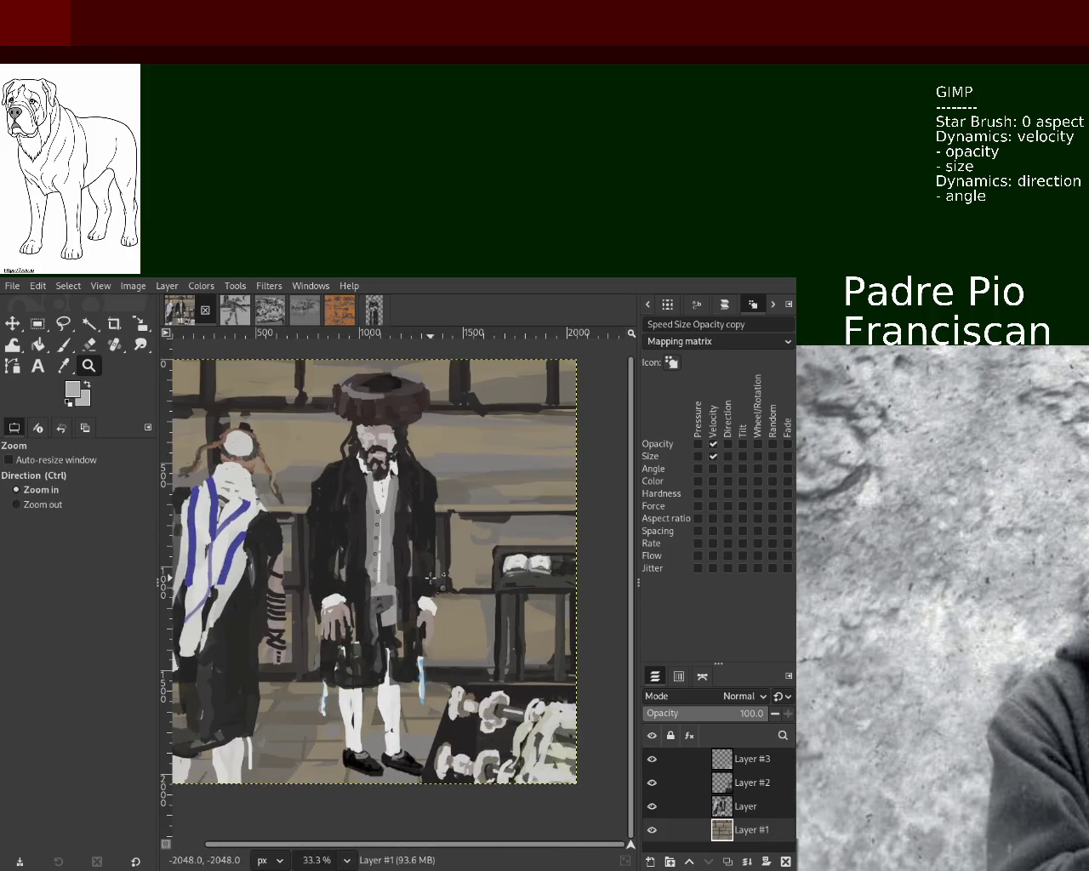
pyautogui.scroll(-1, 290, 561)
pyautogui.scroll(1, 264, 572)
pyautogui.scroll(1, 239, 575)
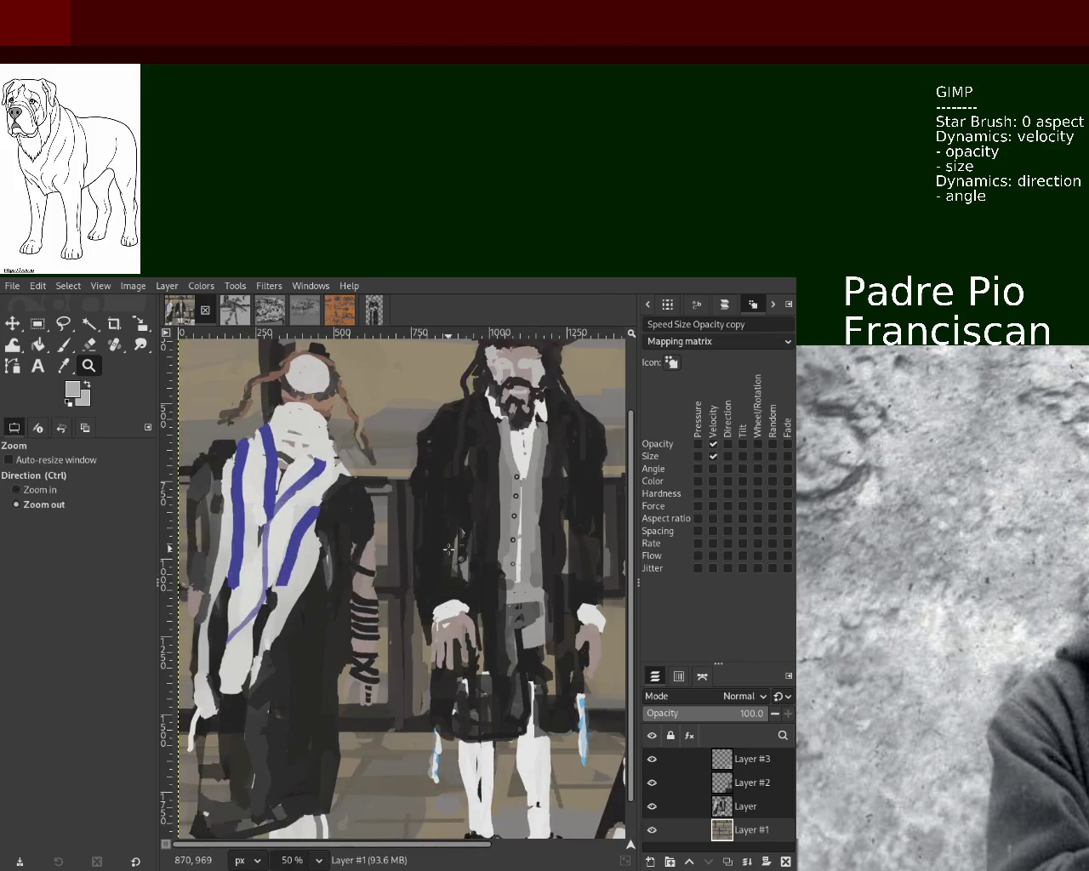
pyautogui.scroll(-1, 447, 558)
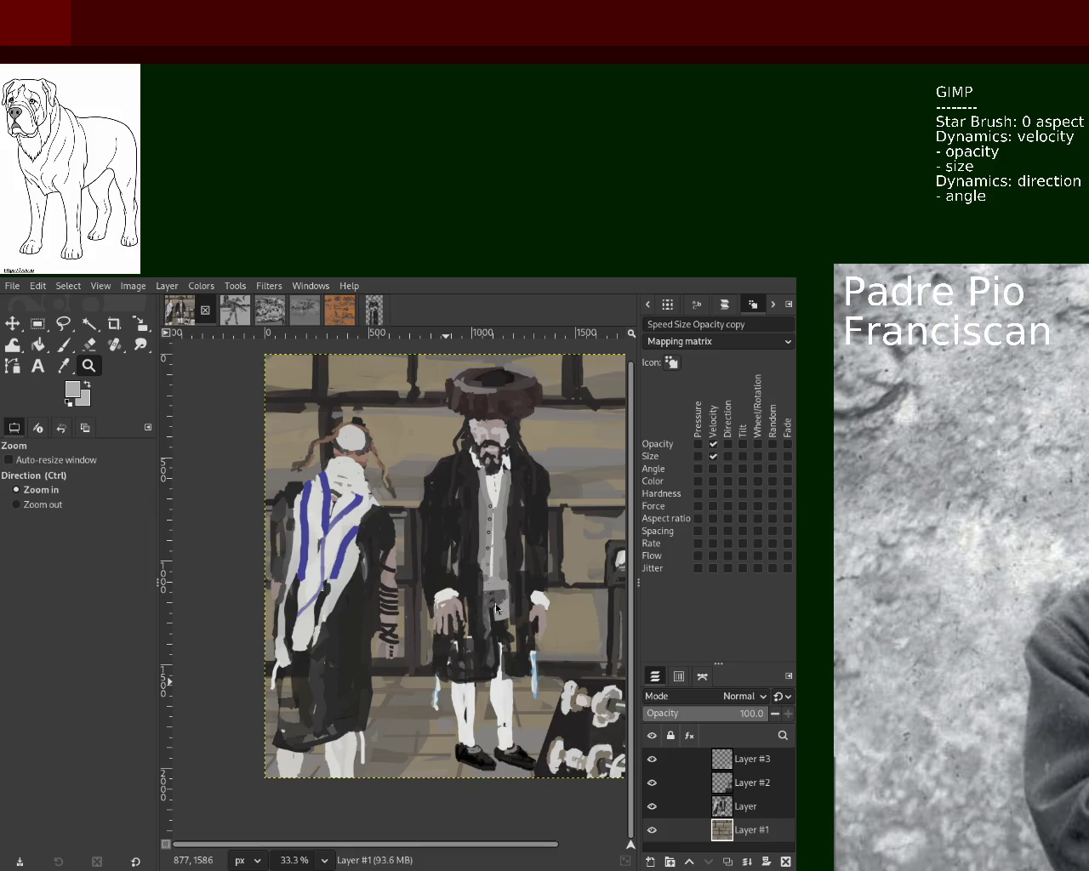
pyautogui.keyDown('ctrl'); pyautogui.click(379, 522); pyautogui.keyUp('ctrl')
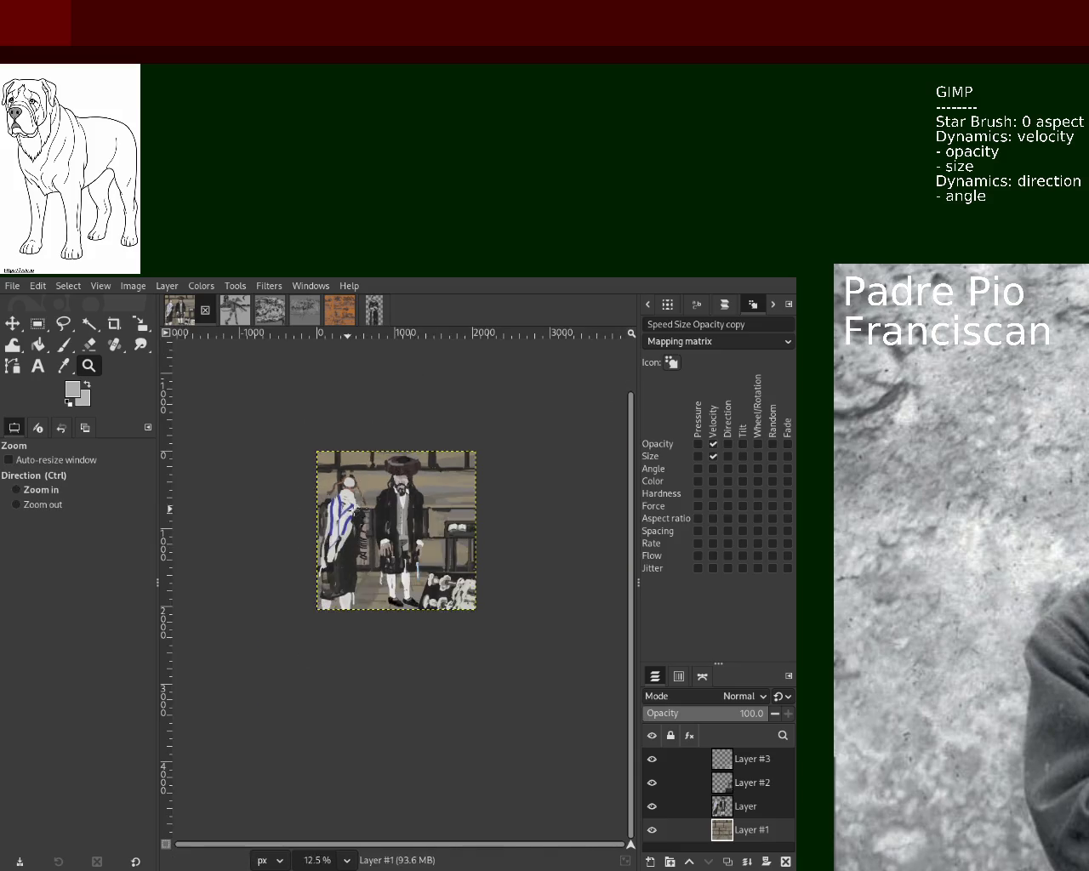
pyautogui.keyDown('ctrl'); pyautogui.click(380, 521); pyautogui.keyUp('ctrl')
pyautogui.doubleClick(381, 510)
pyautogui.keyDown('ctrl'); pyautogui.click(383, 502); pyautogui.keyUp('ctrl')
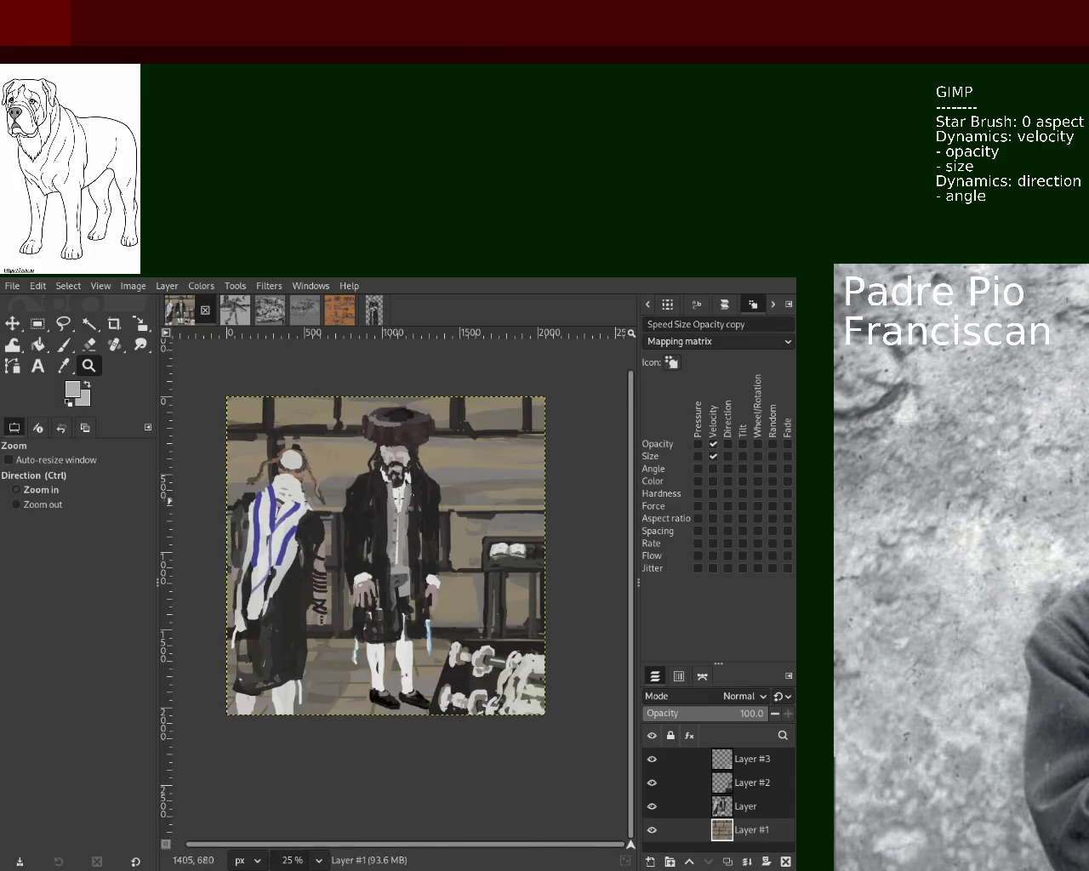
pyautogui.click(386, 494)
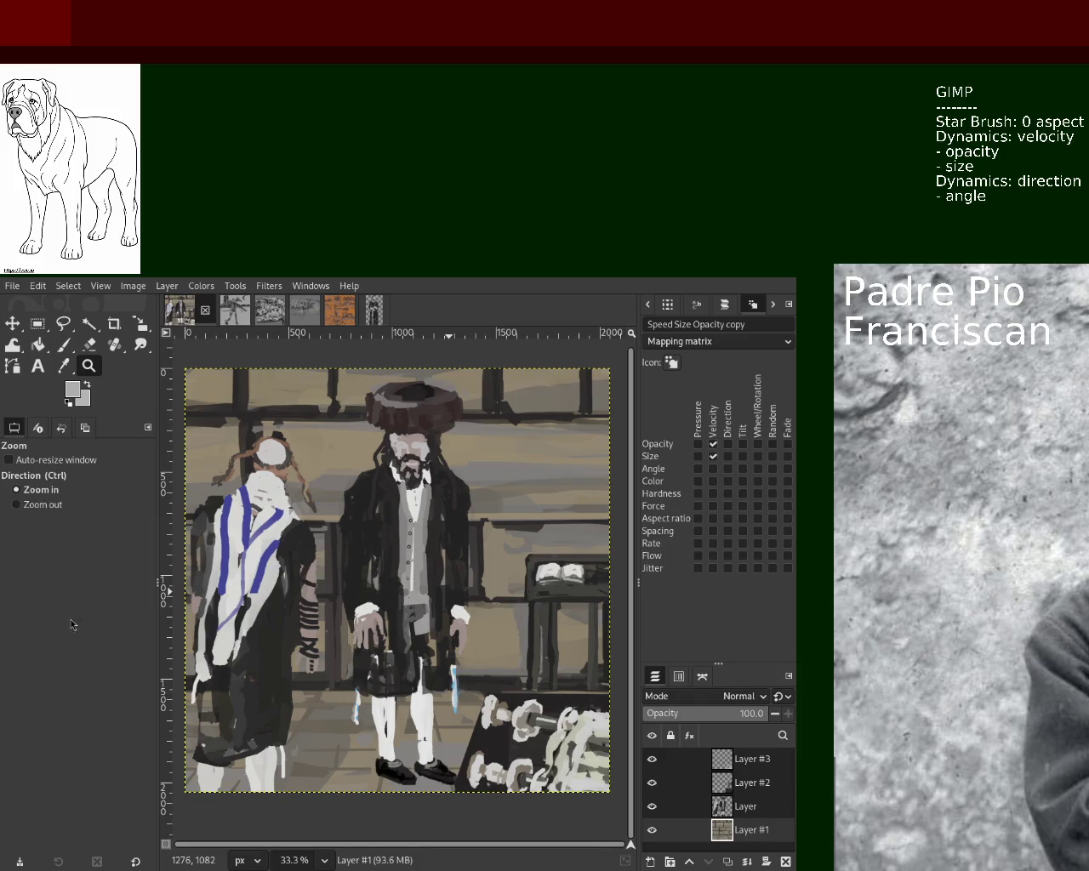
# - Switch to the grey dragon painting and zoom in on the central man's face
pyautogui.click(231, 311)
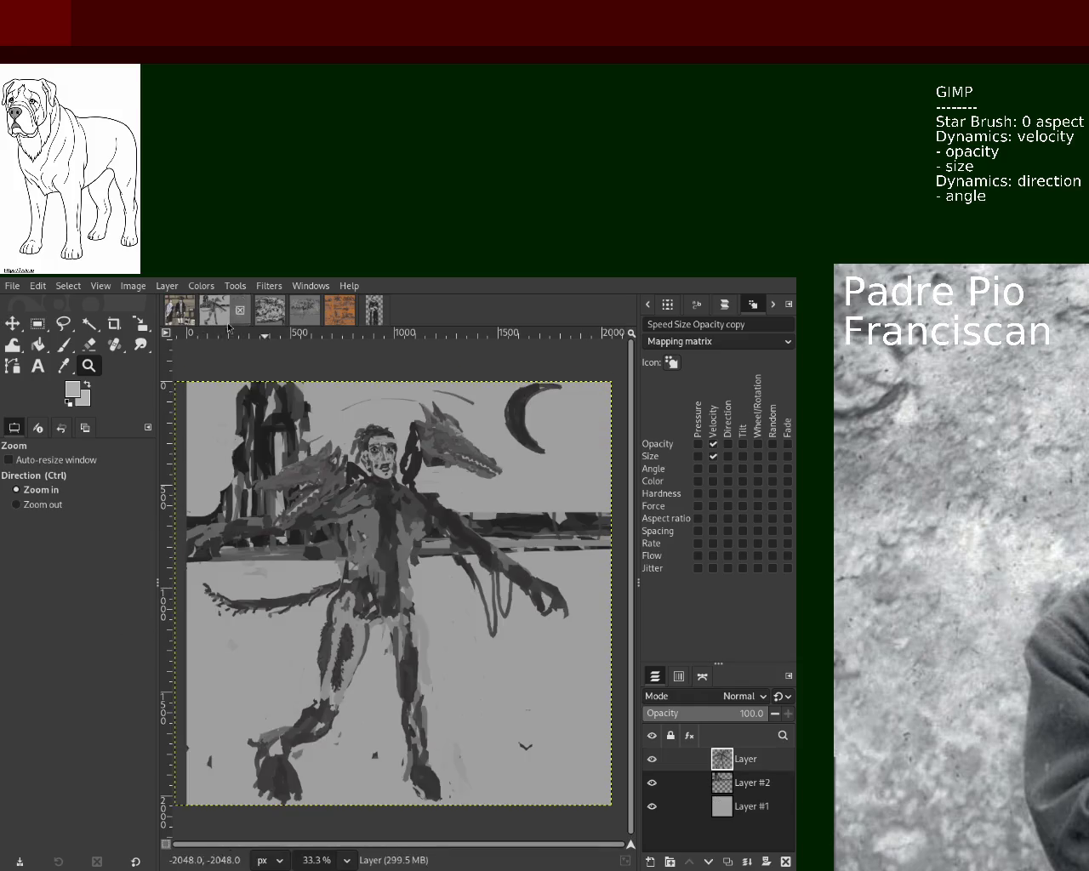
pyautogui.keyDown('ctrl'); pyautogui.click(330, 606); pyautogui.keyUp('ctrl')
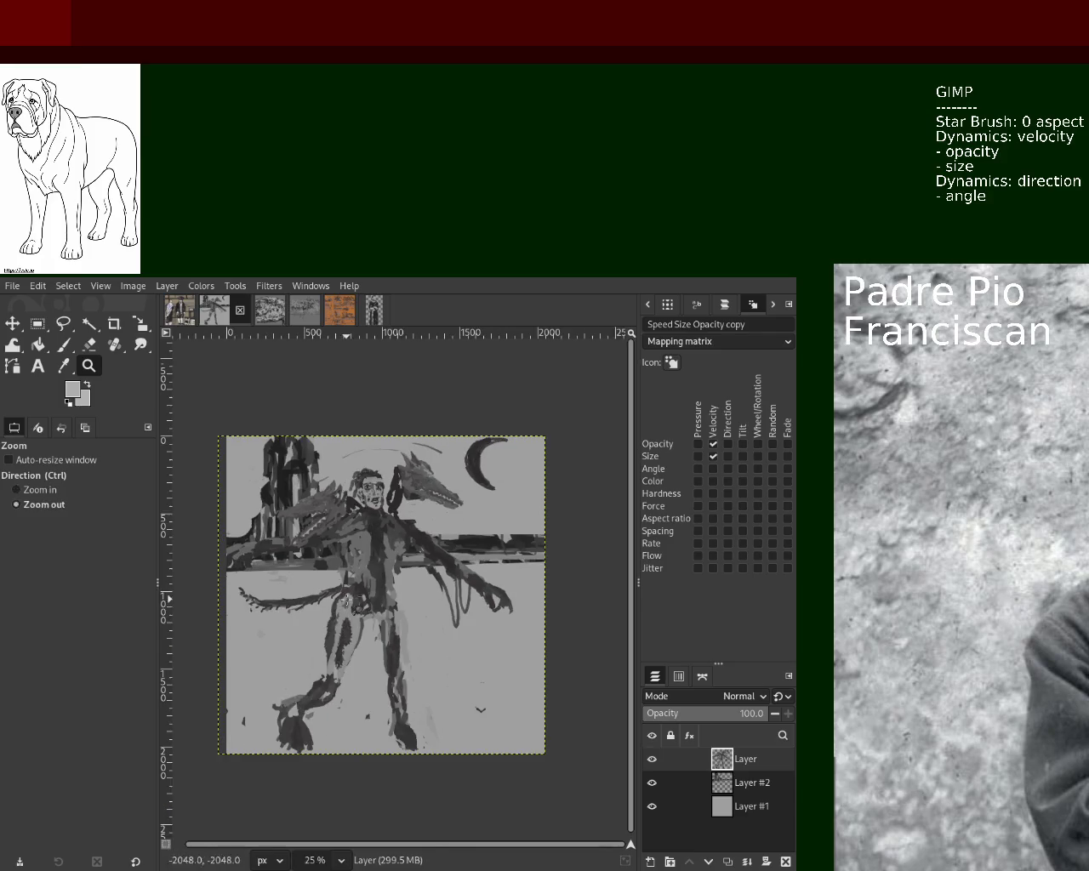
pyautogui.click(328, 595)
pyautogui.click(307, 545)
pyautogui.click(284, 575)
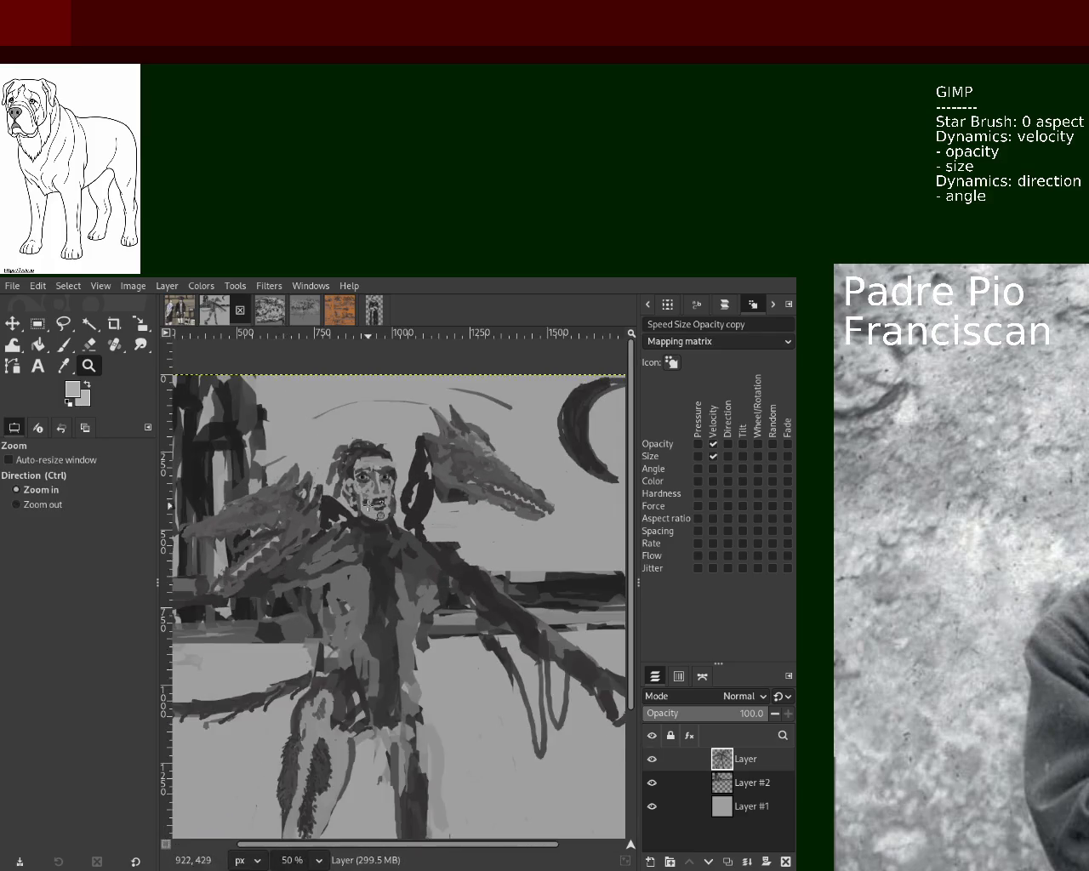
pyautogui.keyDown('ctrl'); pyautogui.click(331, 553); pyautogui.keyUp('ctrl')
pyautogui.keyDown('ctrl'); pyautogui.click(339, 549); pyautogui.keyUp('ctrl')
# - Zoom out to fit the whole painting, view the face at 100%, then move to another open image
pyautogui.keyDown('ctrl'); pyautogui.click(339, 549); pyautogui.keyUp('ctrl')
pyautogui.keyDown('ctrl'); pyautogui.click(339, 549); pyautogui.keyUp('ctrl')
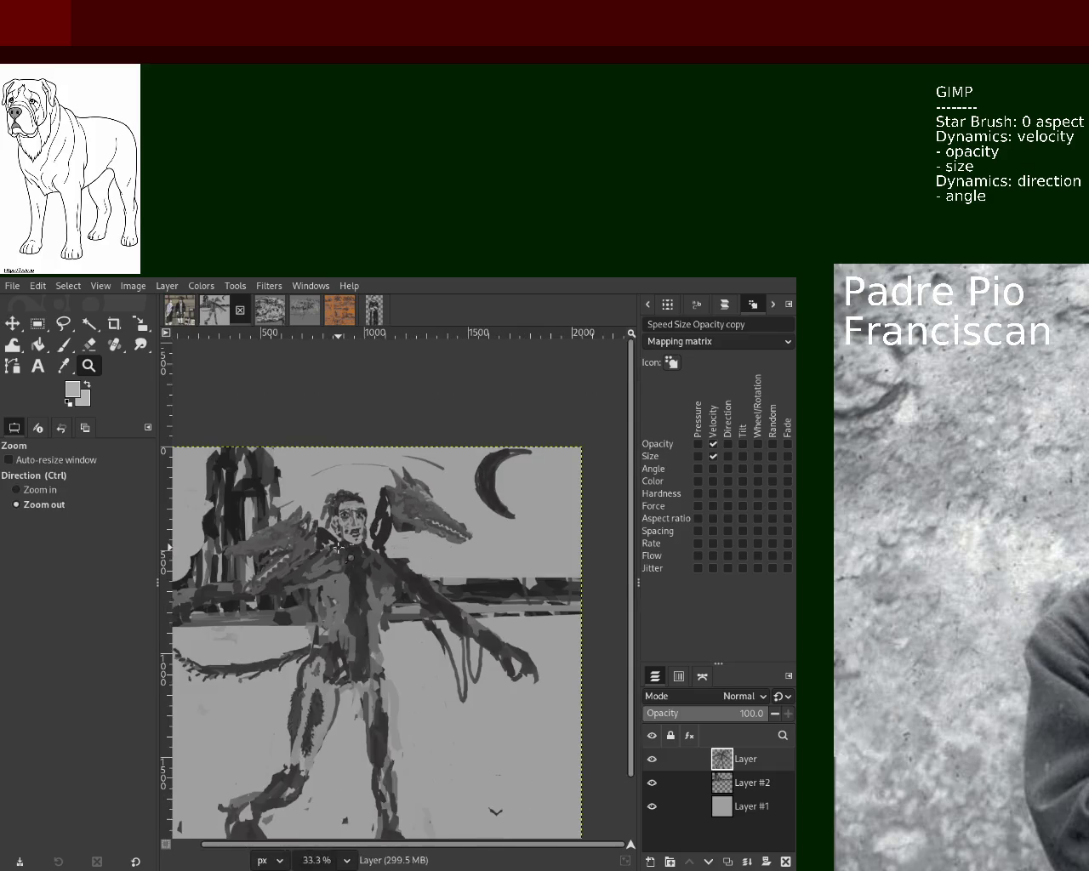
pyautogui.keyDown('ctrl'); pyautogui.click(307, 588); pyautogui.keyUp('ctrl')
pyautogui.click(309, 572)
pyautogui.click(309, 572)
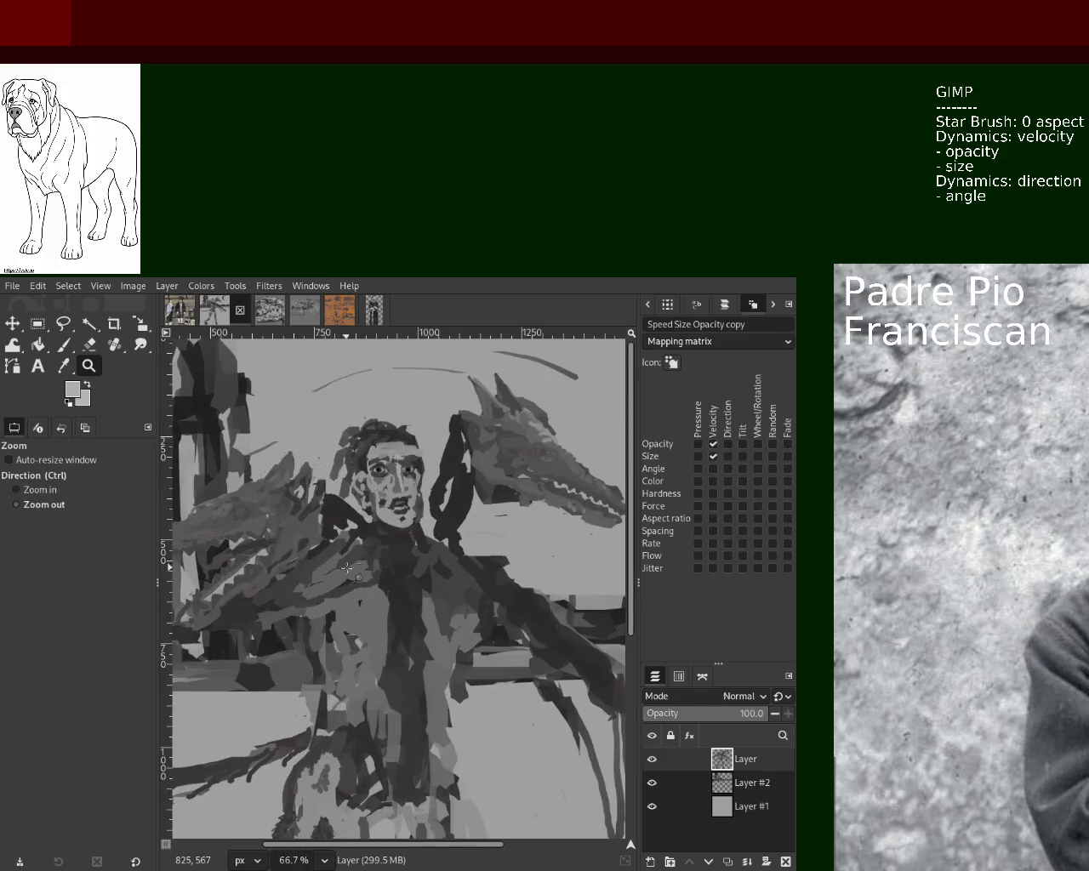
pyautogui.keyDown('ctrl'); pyautogui.click(315, 570); pyautogui.keyUp('ctrl')
pyautogui.keyDown('ctrl'); pyautogui.click(340, 568); pyautogui.keyUp('ctrl')
pyautogui.keyDown('ctrl'); pyautogui.click(341, 567); pyautogui.keyUp('ctrl')
pyautogui.click(342, 566)
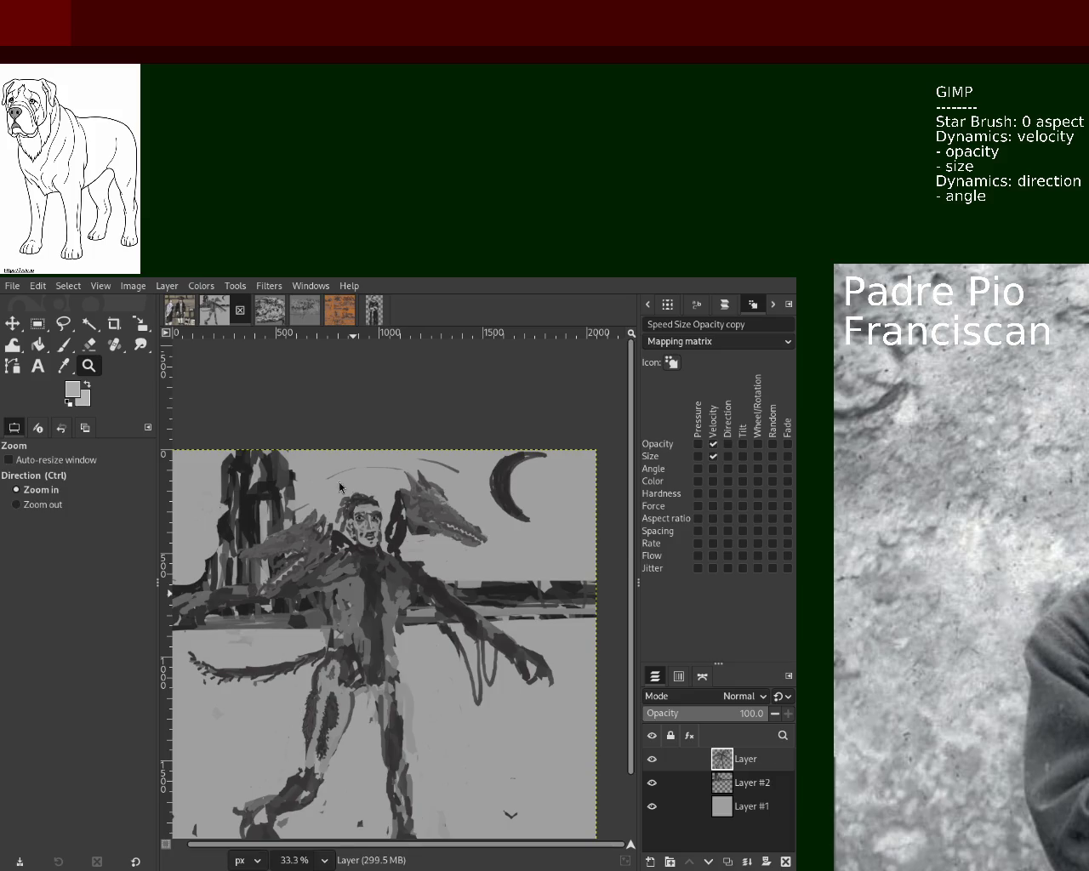
pyautogui.press('1')
pyautogui.keyDown('ctrl'); pyautogui.click(345, 554); pyautogui.keyUp('ctrl')
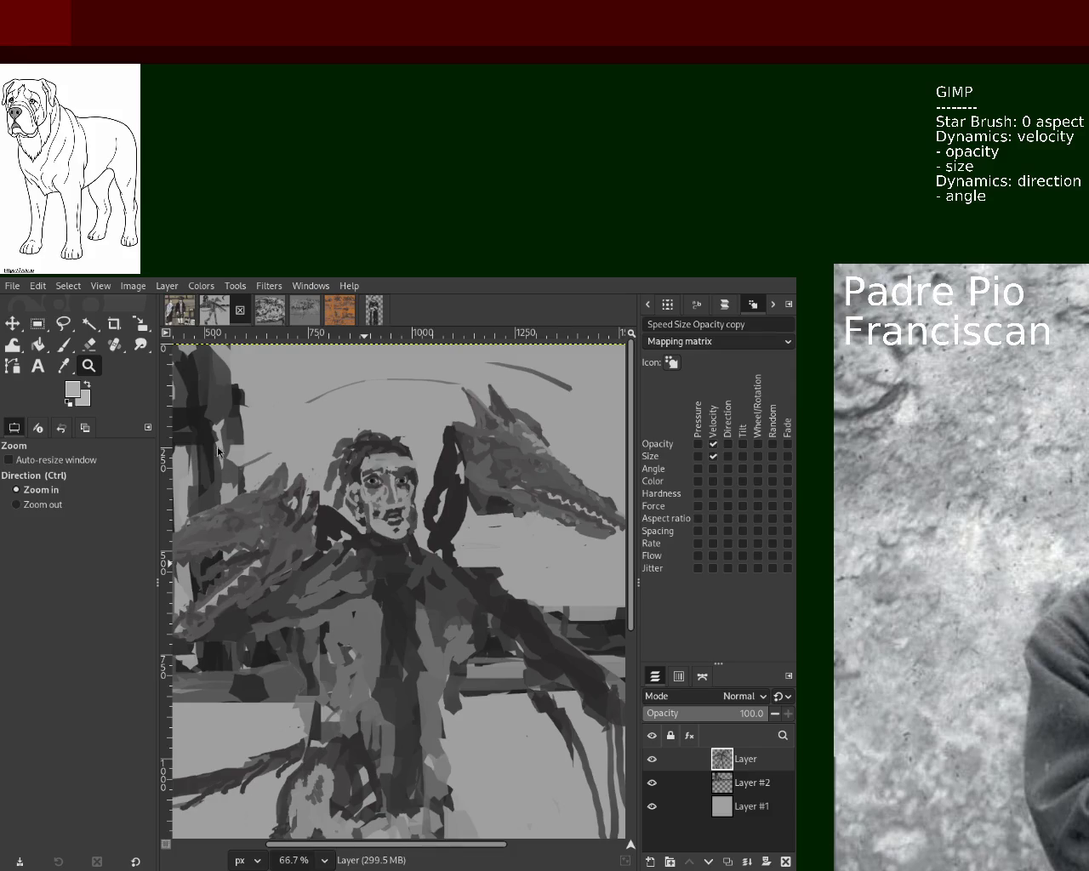
pyautogui.click(268, 313)
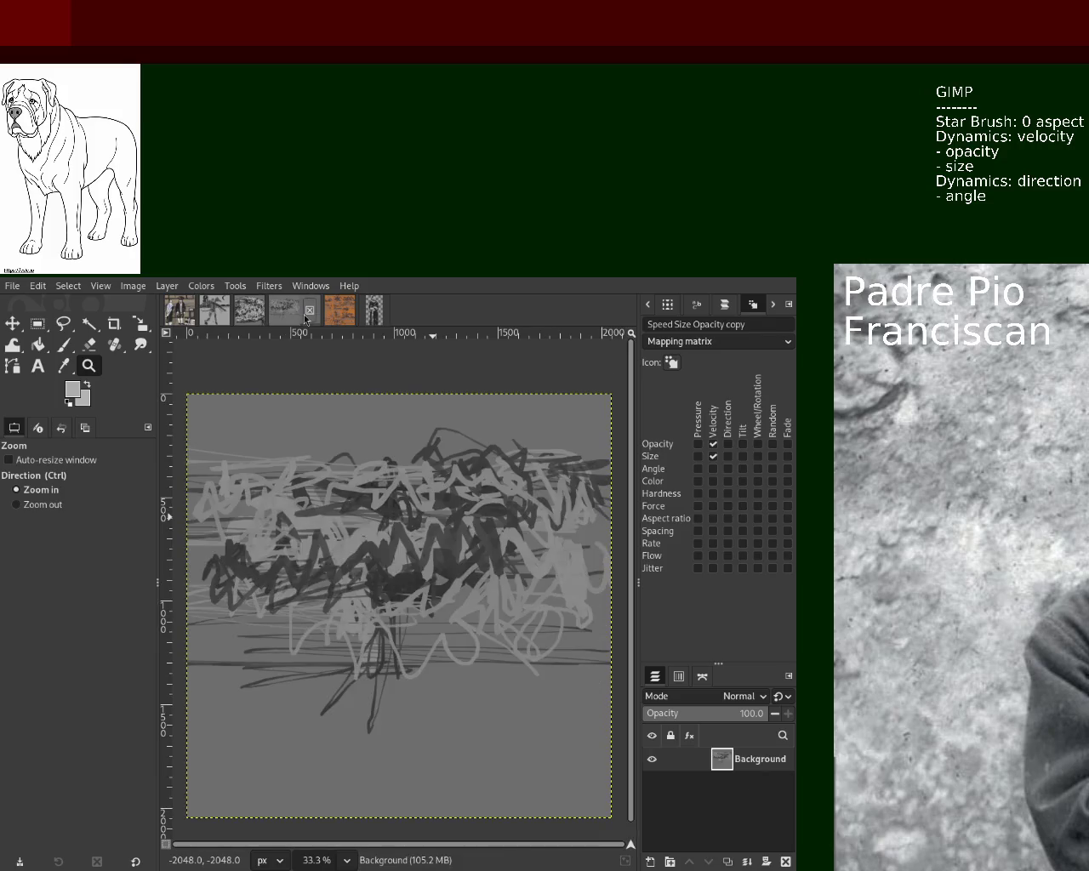
# - View the Padre Pio portrait at 50% zoom, then return to the dragon-head painting
pyautogui.click(304, 313)
pyautogui.click(339, 317)
pyautogui.click(372, 311)
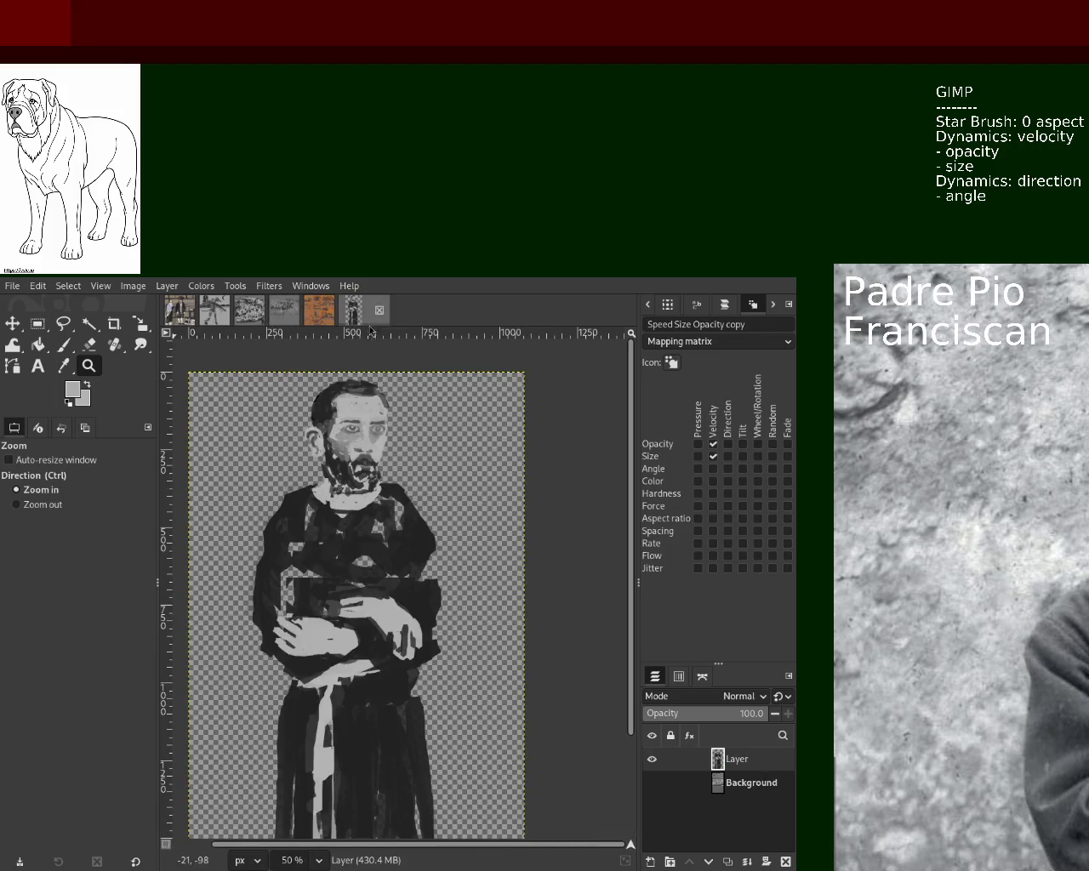
pyautogui.keyDown('ctrl'); pyautogui.click(407, 503); pyautogui.keyUp('ctrl')
pyautogui.click(403, 500)
pyautogui.keyDown('ctrl'); pyautogui.click(375, 501); pyautogui.keyUp('ctrl')
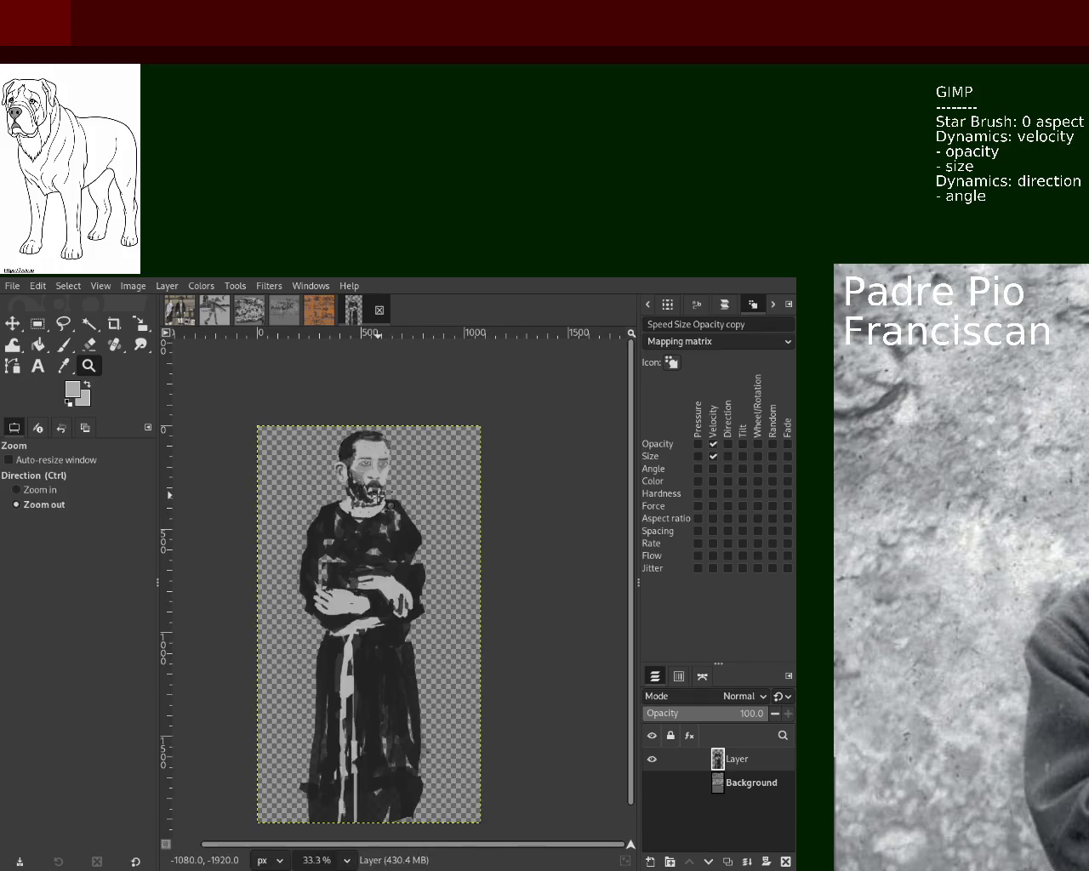
pyautogui.click(358, 501)
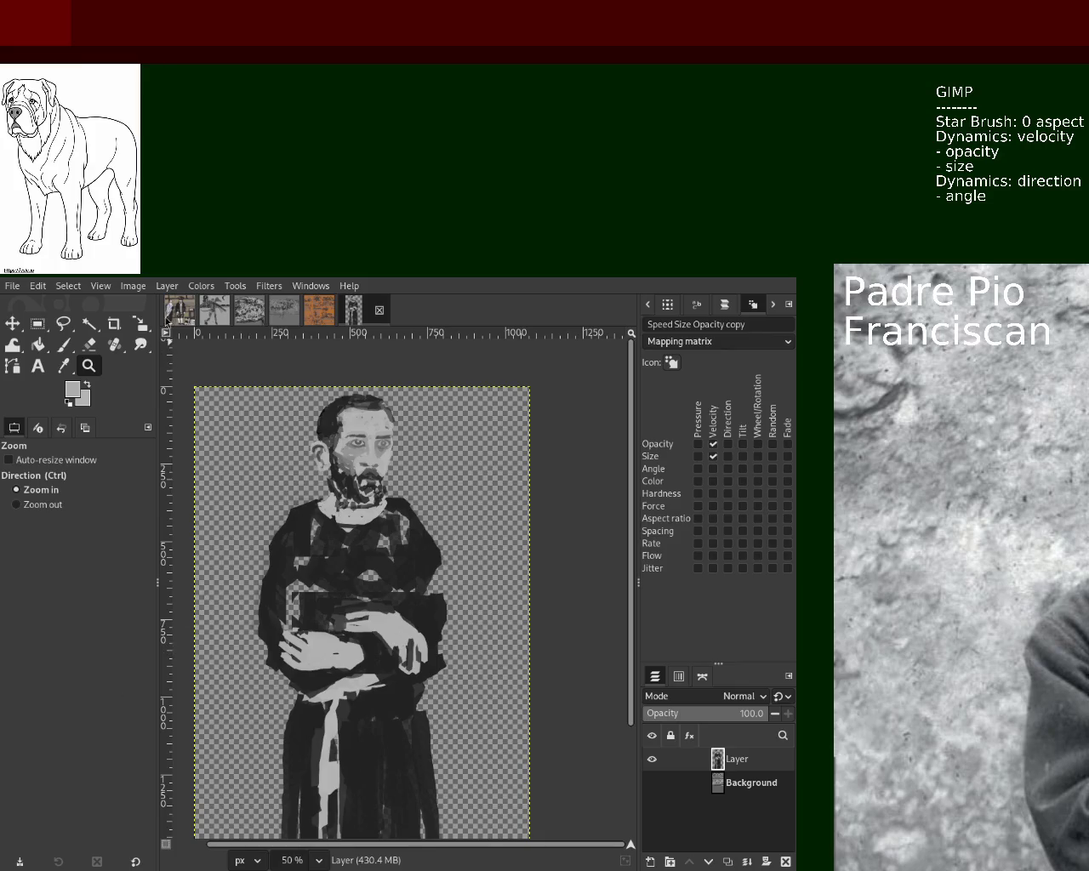
pyautogui.click(179, 311)
pyautogui.click(214, 310)
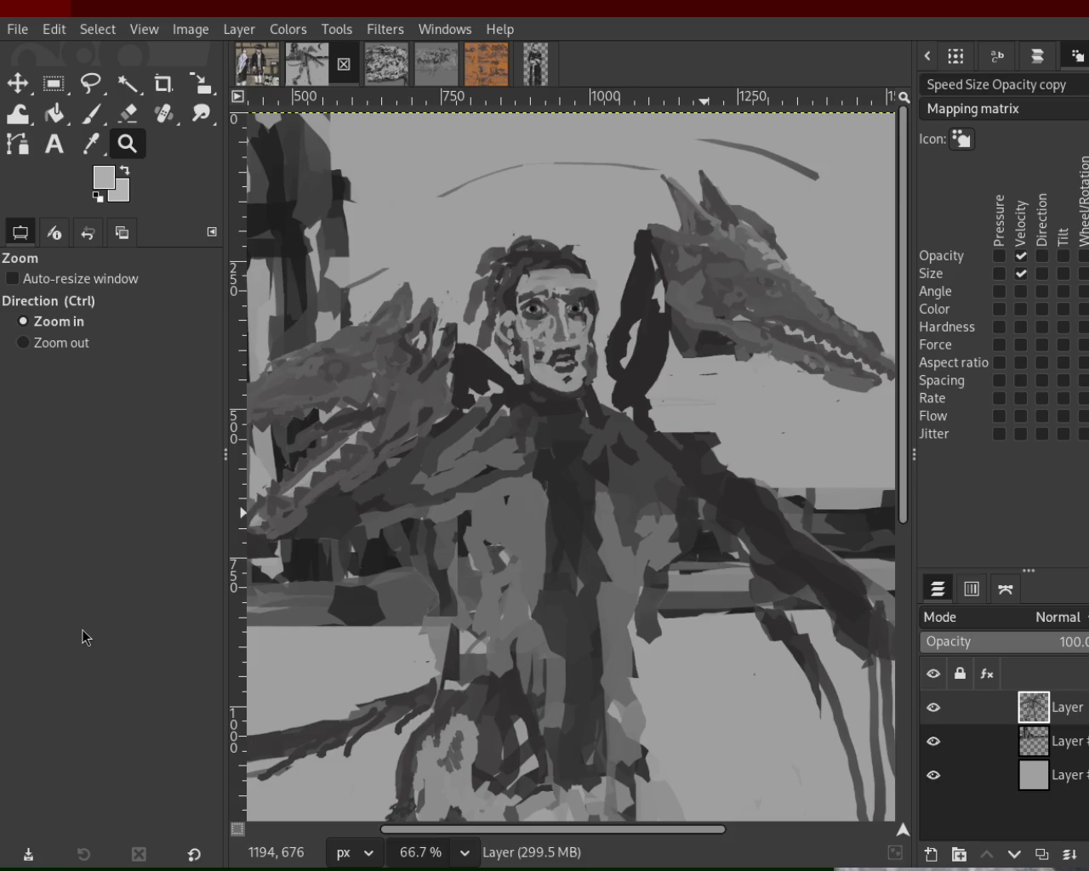
pyautogui.keyDown('ctrl'); pyautogui.click(442, 365); pyautogui.keyUp('ctrl')
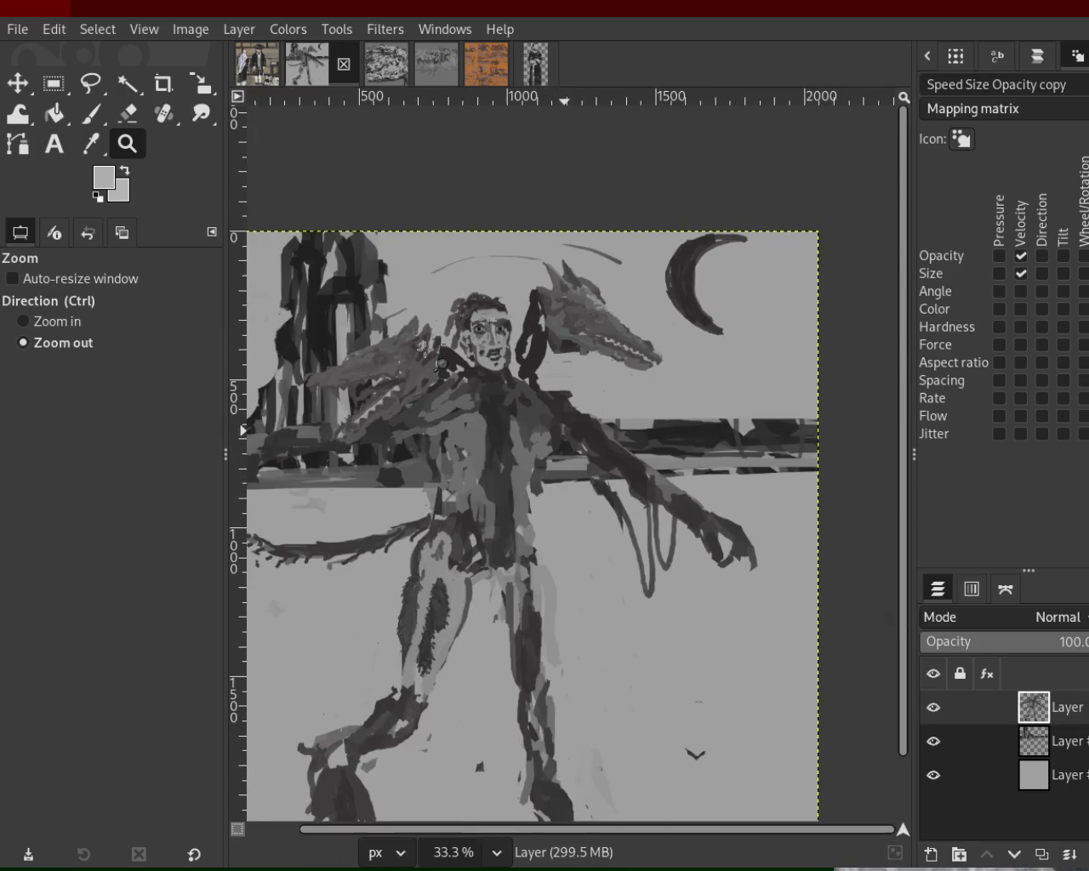
pyautogui.click(400, 363)
pyautogui.keyDown('ctrl'); pyautogui.click(579, 444); pyautogui.keyUp('ctrl')
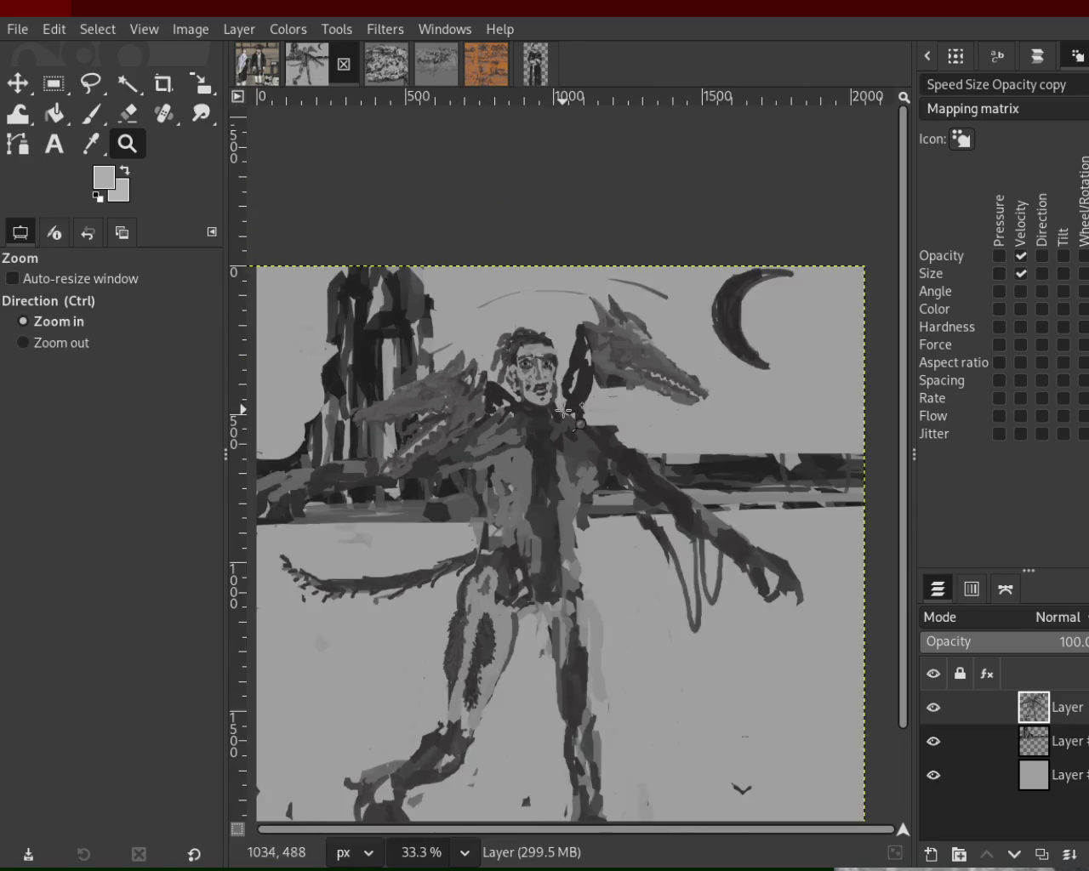
pyautogui.click(566, 413)
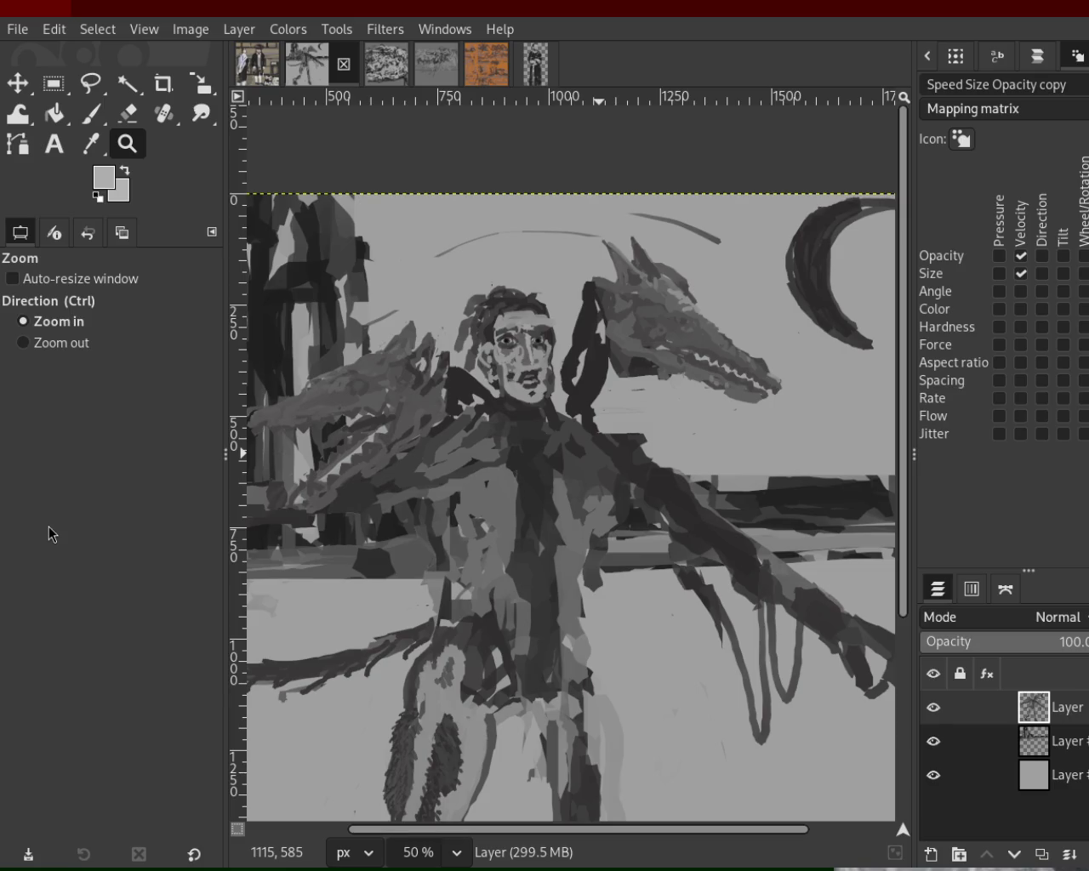
pyautogui.keyDown('ctrl'); pyautogui.click(534, 332); pyautogui.keyUp('ctrl')
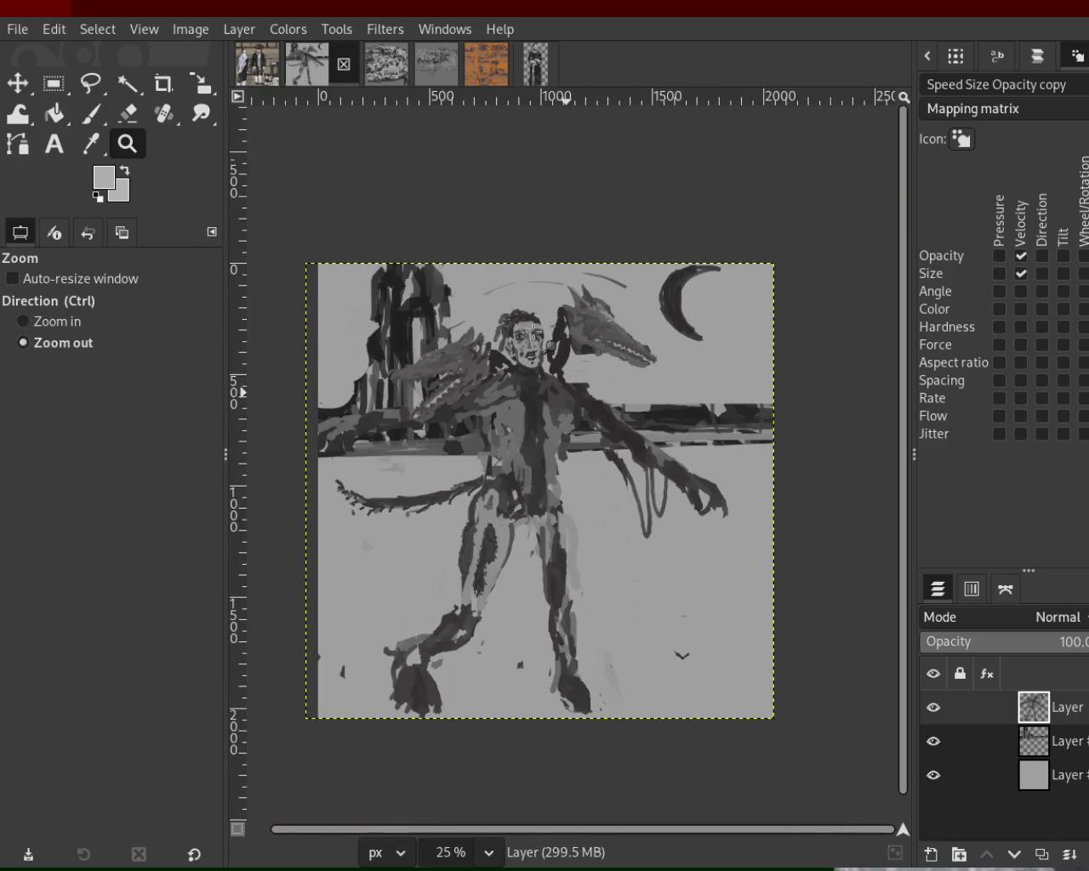
pyautogui.click(535, 332)
pyautogui.click(533, 349)
pyautogui.keyDown('ctrl'); pyautogui.click(533, 375); pyautogui.keyUp('ctrl')
pyautogui.click(531, 388)
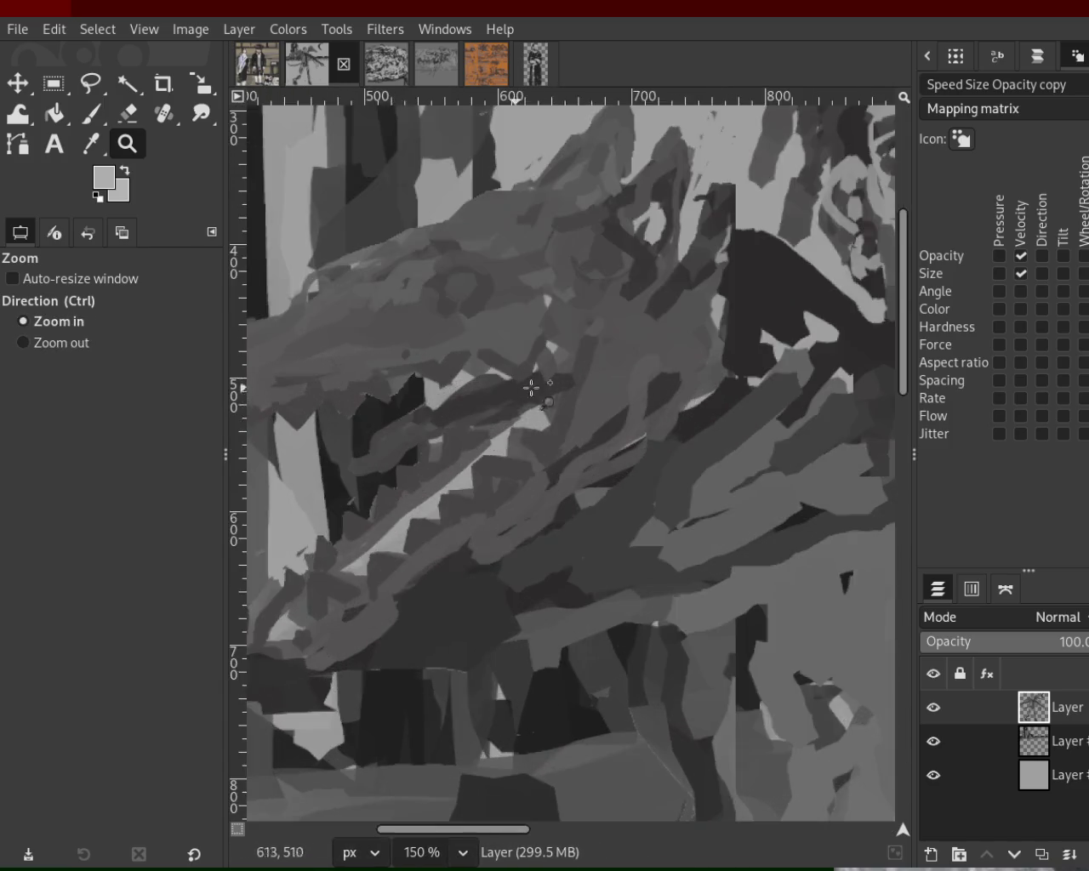
pyautogui.keyDown('ctrl'); pyautogui.click(532, 388); pyautogui.keyUp('ctrl')
pyautogui.click(553, 382)
pyautogui.keyDown('ctrl'); pyautogui.click(587, 375); pyautogui.keyUp('ctrl')
pyautogui.keyDown('ctrl'); pyautogui.click(596, 373); pyautogui.keyUp('ctrl')
pyautogui.click(627, 363)
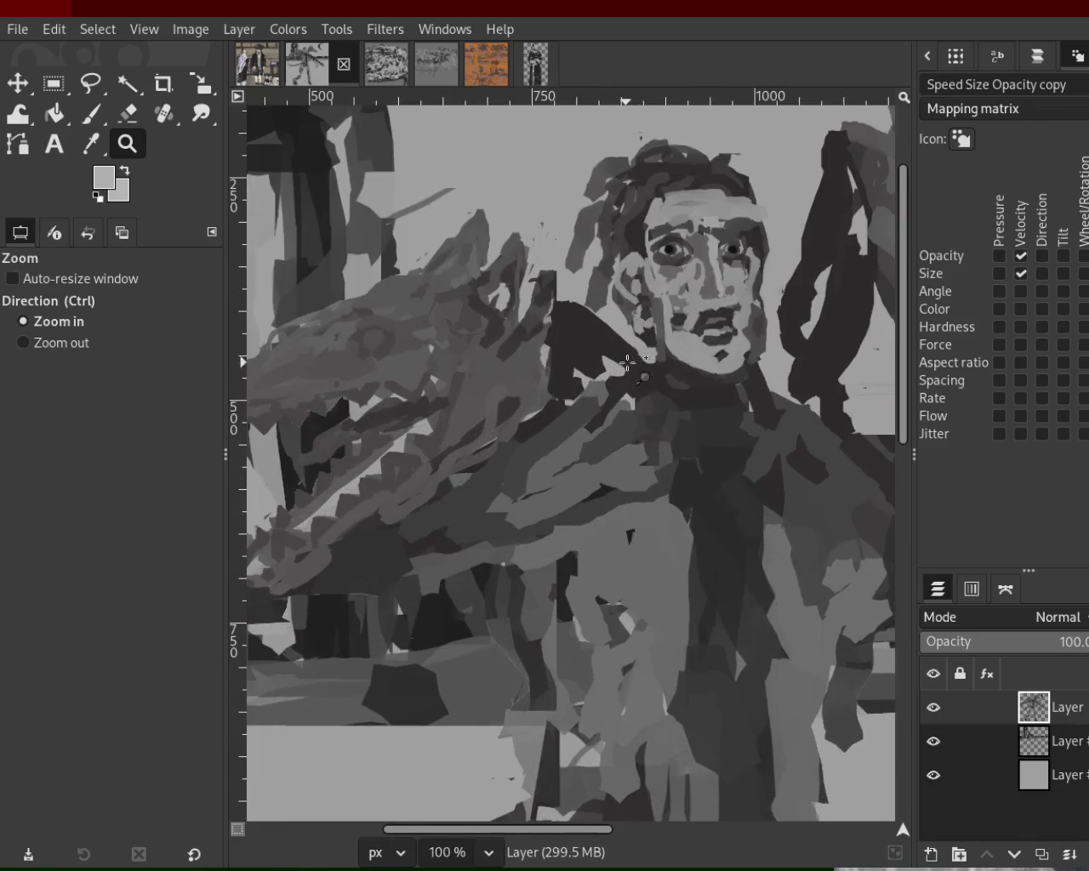
pyautogui.keyDown('ctrl'); pyautogui.click(533, 398); pyautogui.keyUp('ctrl')
pyautogui.click(498, 371)
pyautogui.click(494, 365)
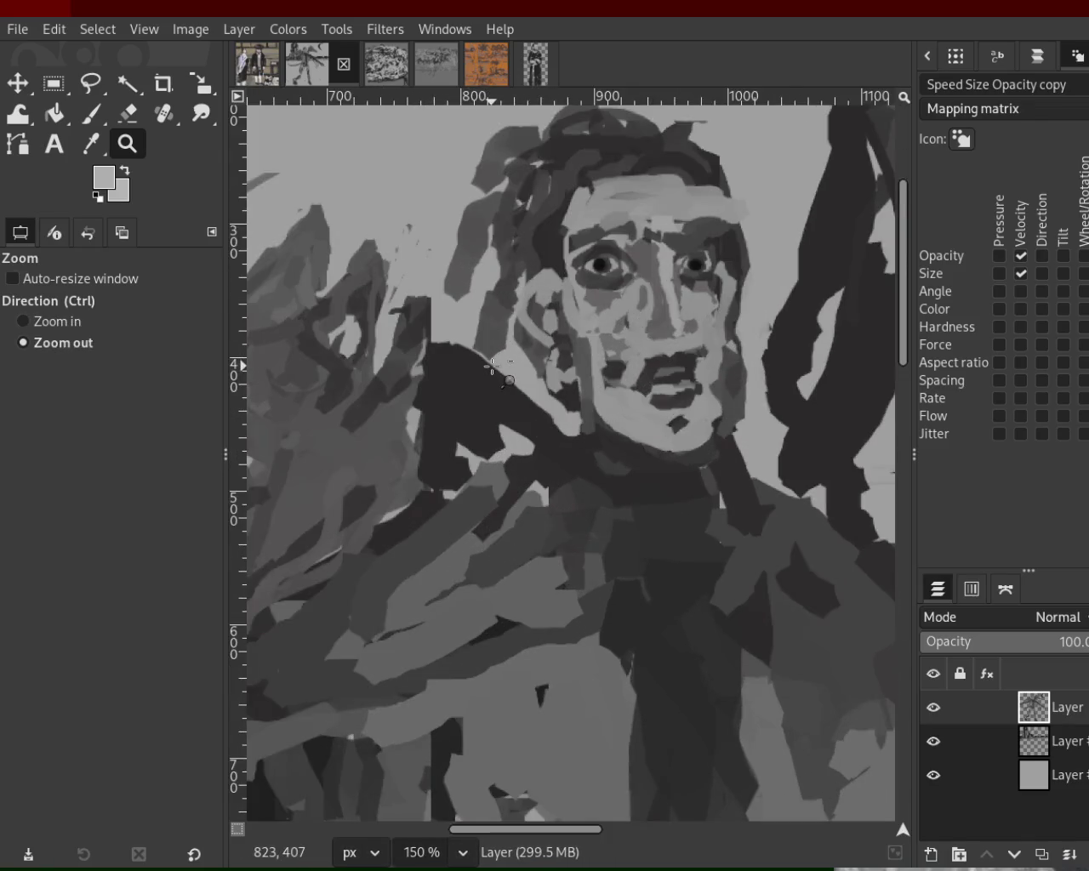
pyautogui.keyDown('ctrl'); pyautogui.click(494, 366); pyautogui.keyUp('ctrl')
pyautogui.keyDown('ctrl'); pyautogui.click(617, 353); pyautogui.keyUp('ctrl')
pyautogui.keyDown('ctrl'); pyautogui.click(673, 361); pyautogui.keyUp('ctrl')
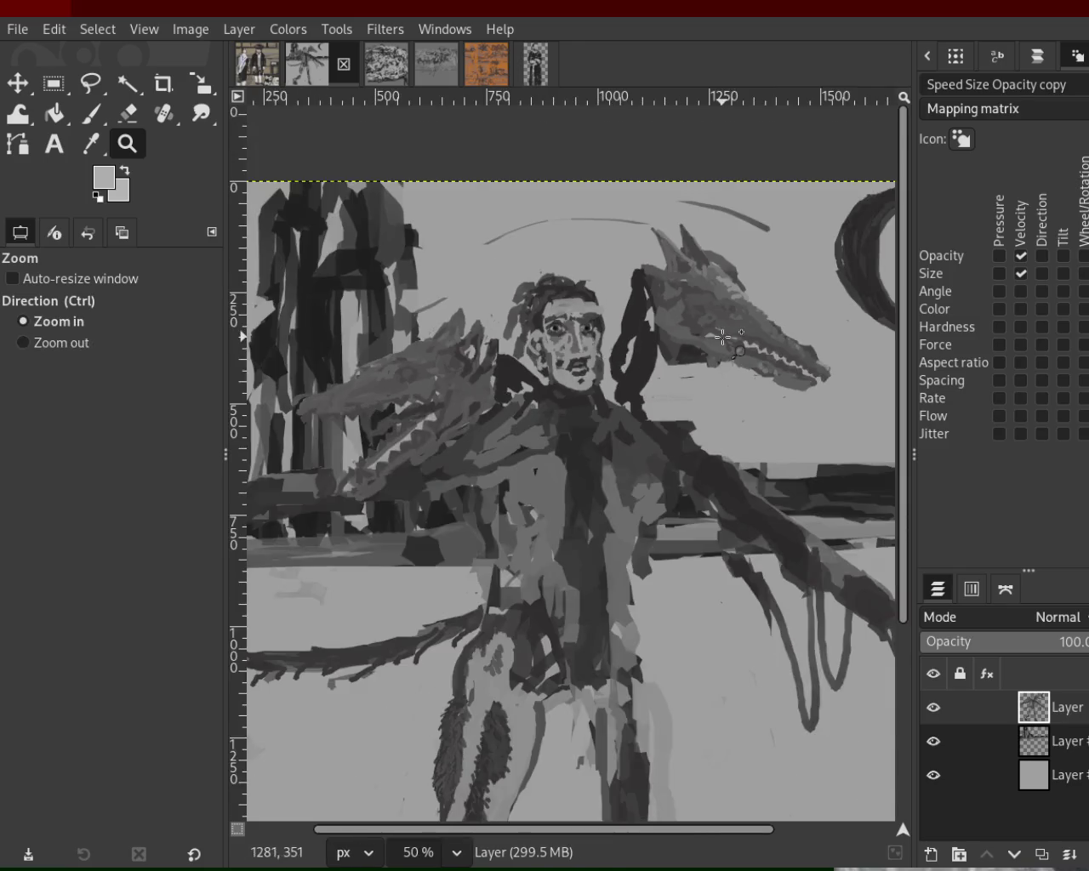
pyautogui.click(722, 337)
pyautogui.keyDown('ctrl'); pyautogui.click(521, 357); pyautogui.keyUp('ctrl')
pyautogui.keyDown('ctrl'); pyautogui.click(476, 375); pyautogui.keyUp('ctrl')
pyautogui.click(396, 400)
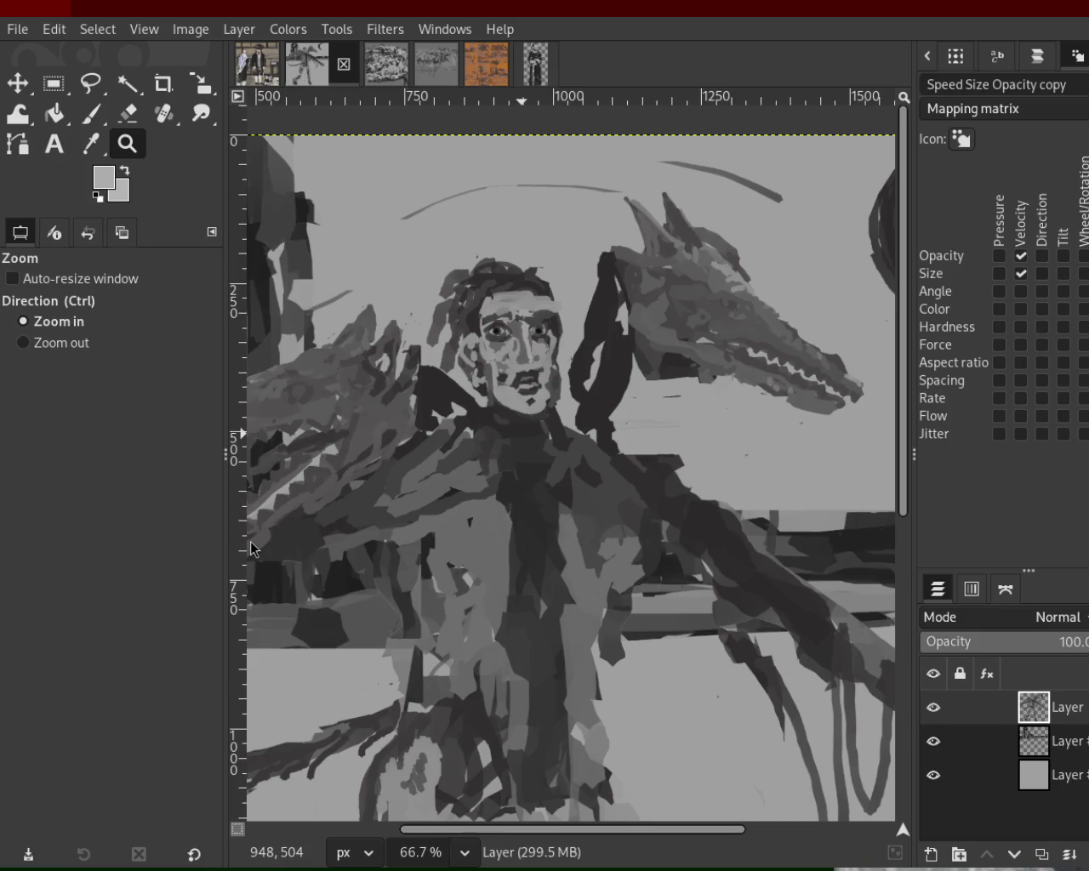
pyautogui.scroll(-1, 383, 244)
pyautogui.scroll(-1, 512, 219)
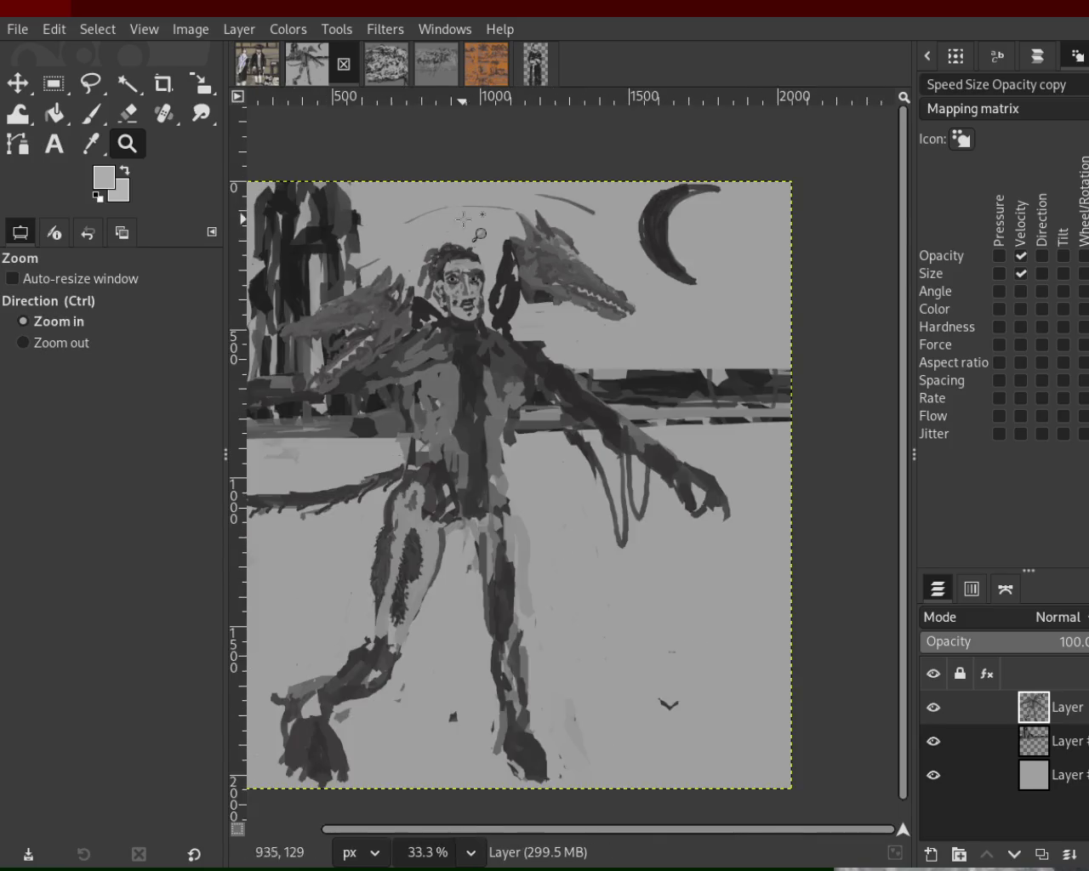
pyautogui.scroll(1, 654, 339)
pyautogui.scroll(-2, 562, 332)
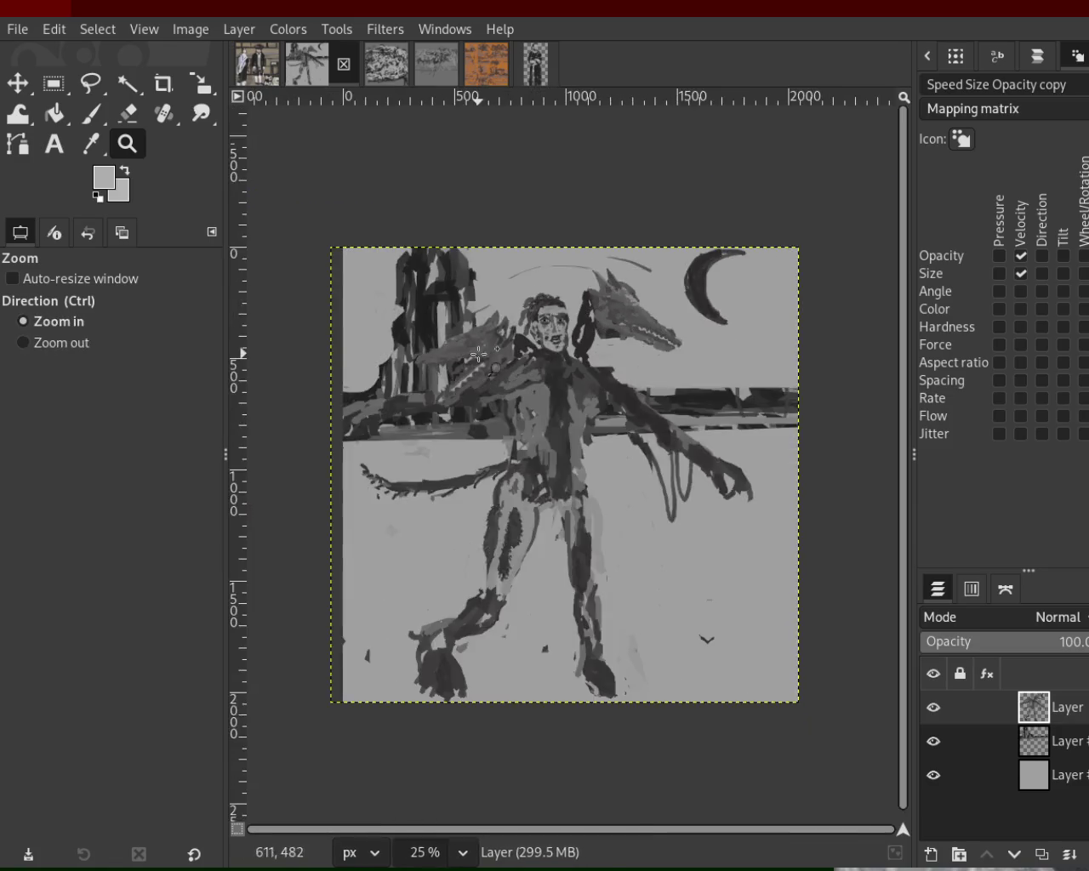
pyautogui.scroll(1, 532, 351)
pyautogui.scroll(-1, 528, 349)
pyautogui.scroll(1, 528, 347)
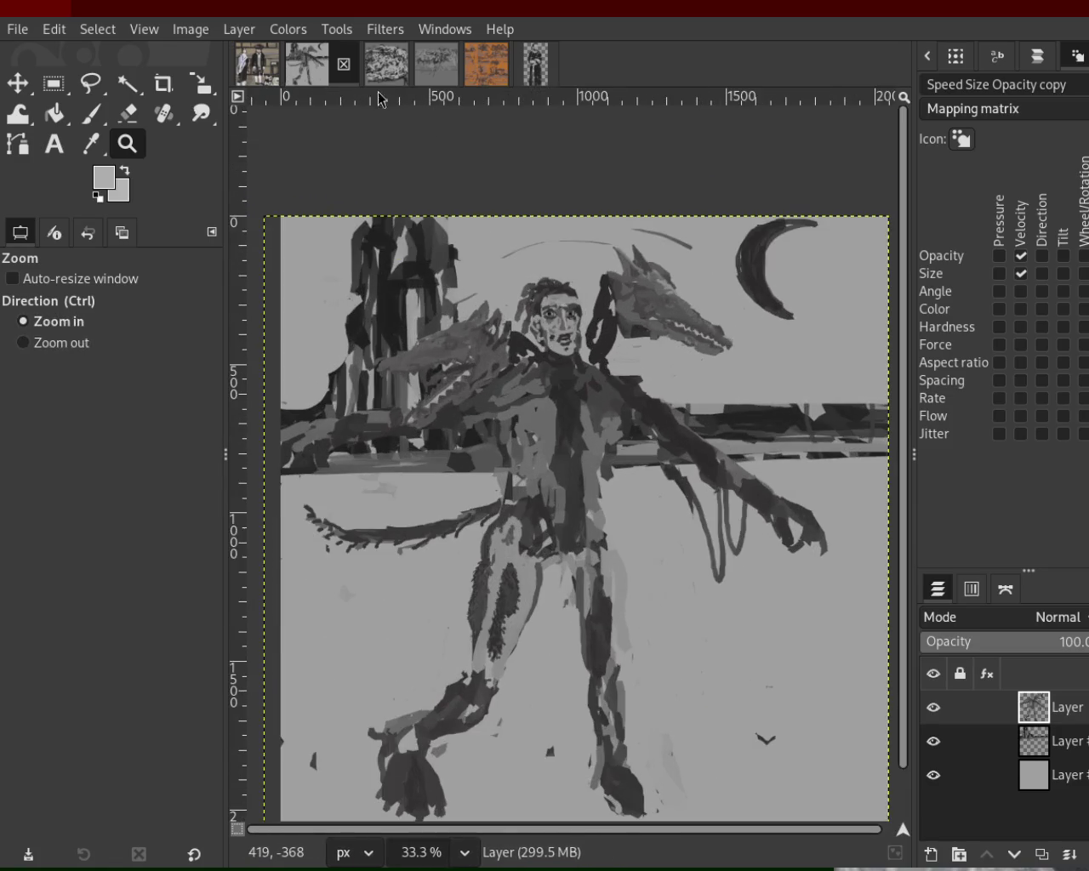
# - Show the two-men-praying painting whole in the window
pyautogui.click(257, 63)
pyautogui.scroll(-2, 598, 359)
pyautogui.scroll(2, 598, 359)
pyautogui.scroll(-1, 579, 366)
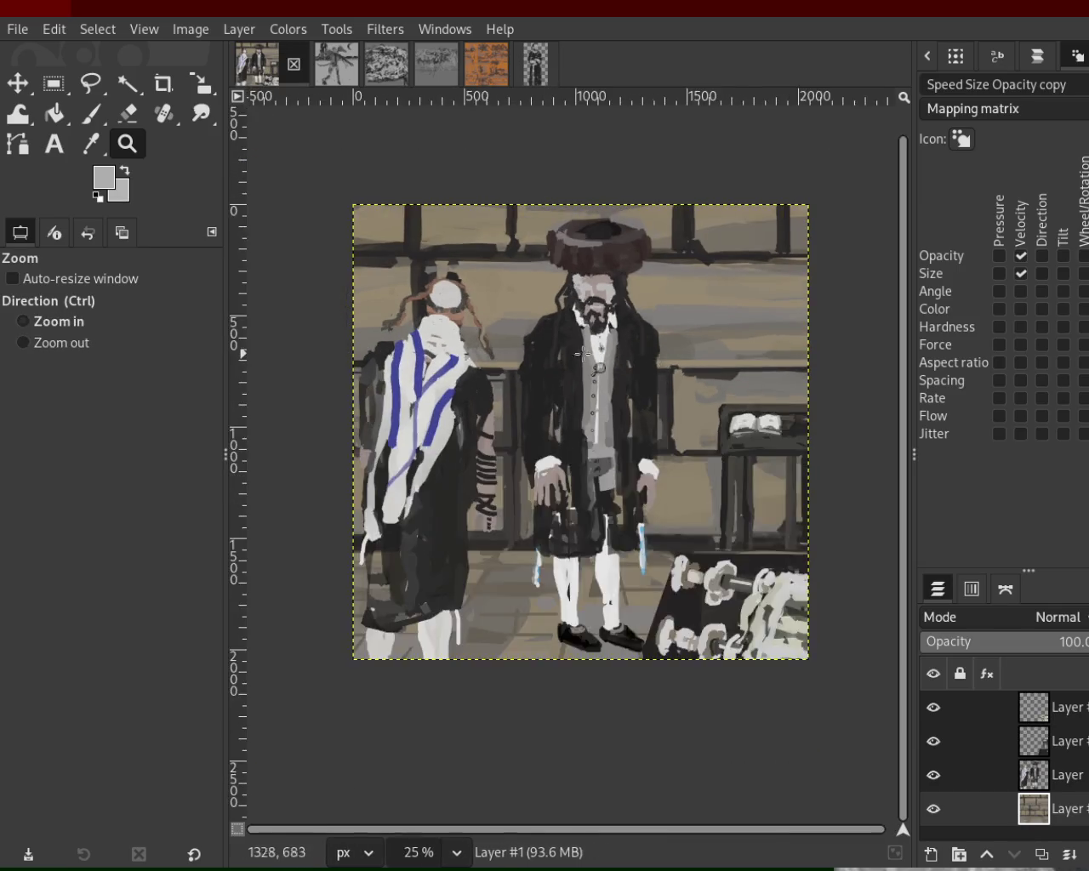
pyautogui.scroll(1, 564, 362)
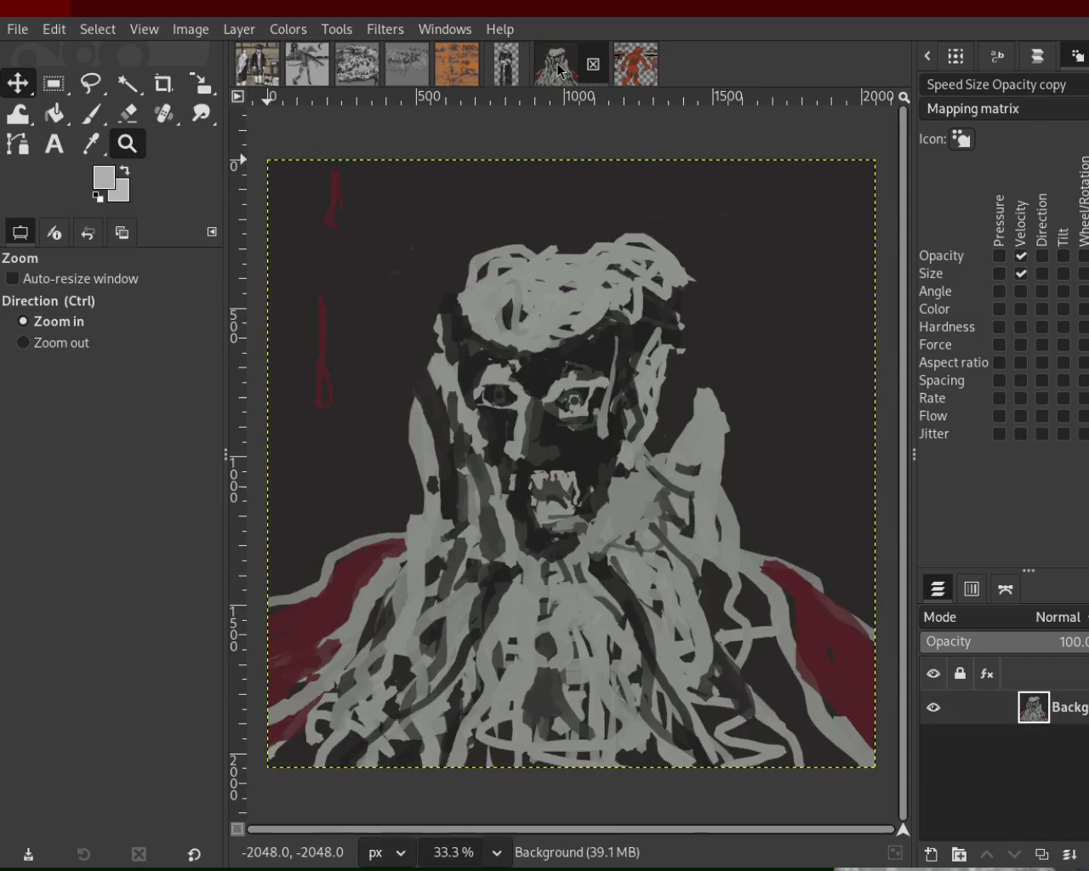
# - Switch to the dark grey portrait and zoom in close on its eyes
pyautogui.click(558, 66)
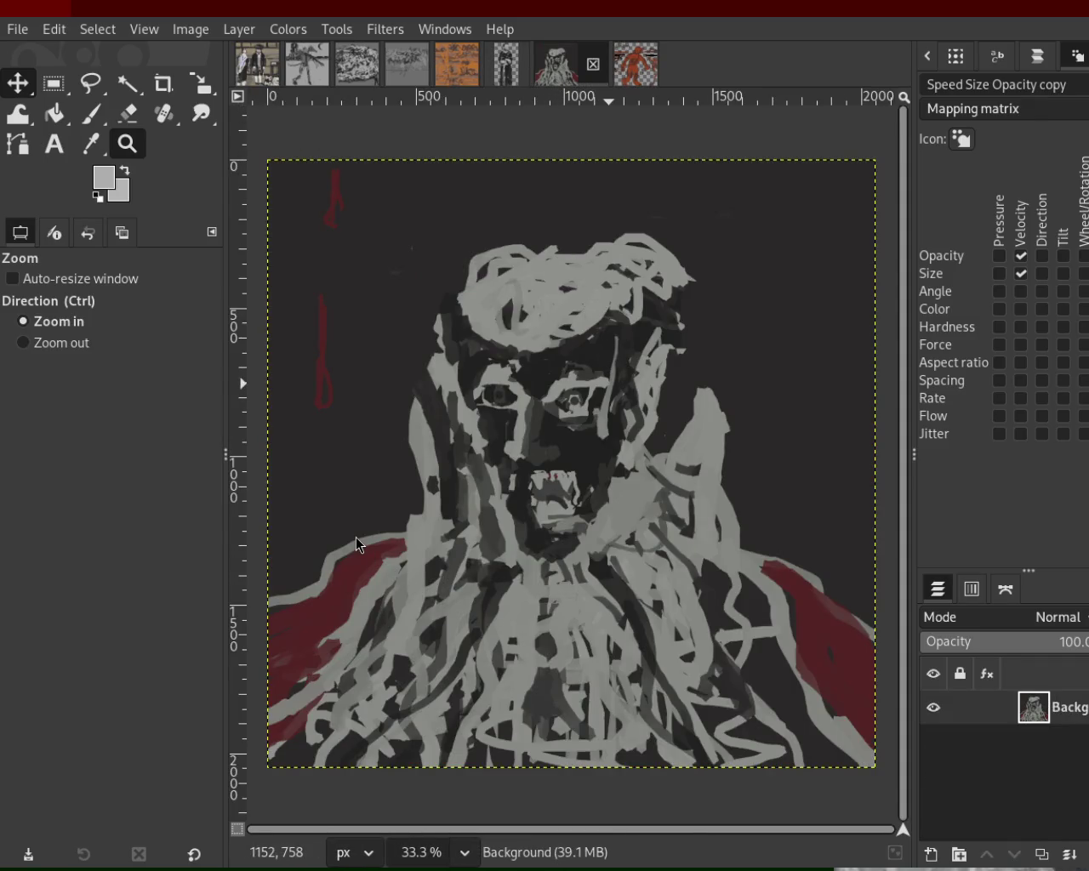
pyautogui.keyDown('ctrl'); pyautogui.click(521, 361); pyautogui.keyUp('ctrl')
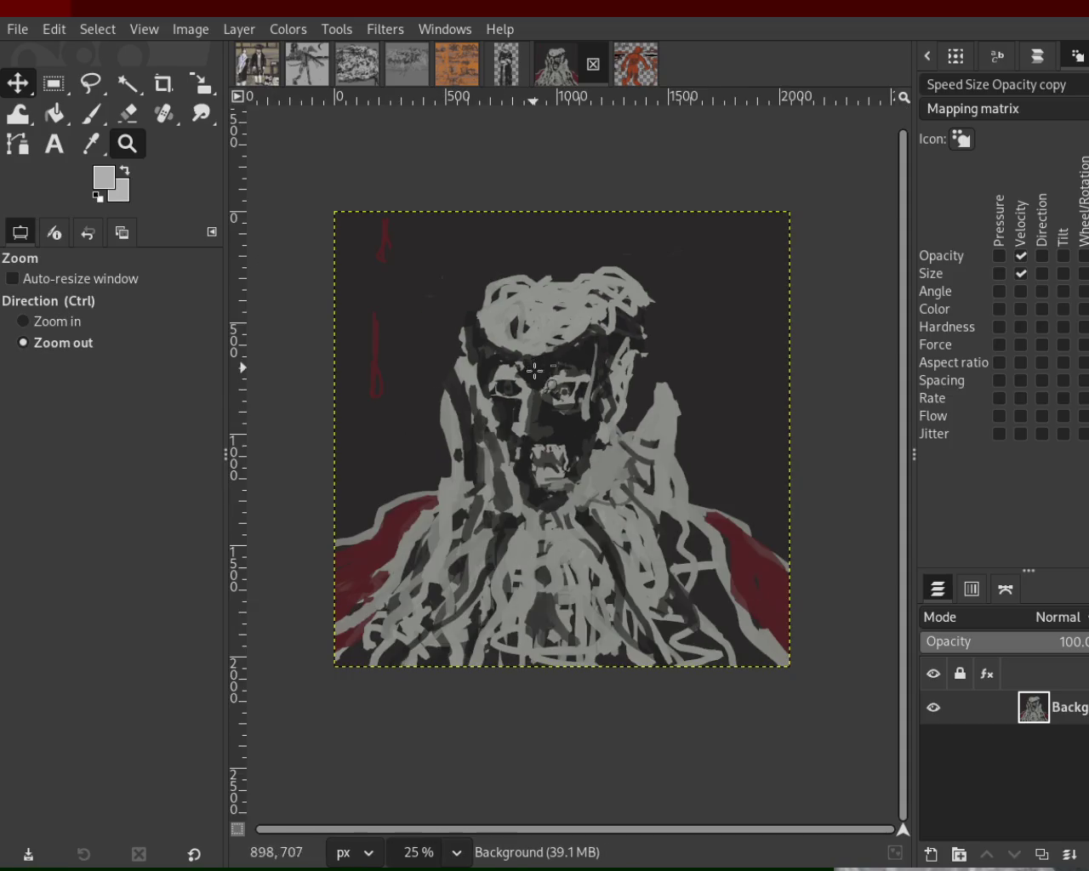
pyautogui.keyDown('ctrl'); pyautogui.click(528, 366); pyautogui.keyUp('ctrl')
pyautogui.click(534, 386)
pyautogui.click(534, 386)
pyautogui.click(534, 386)
pyautogui.keyDown('ctrl'); pyautogui.click(546, 454); pyautogui.keyUp('ctrl')
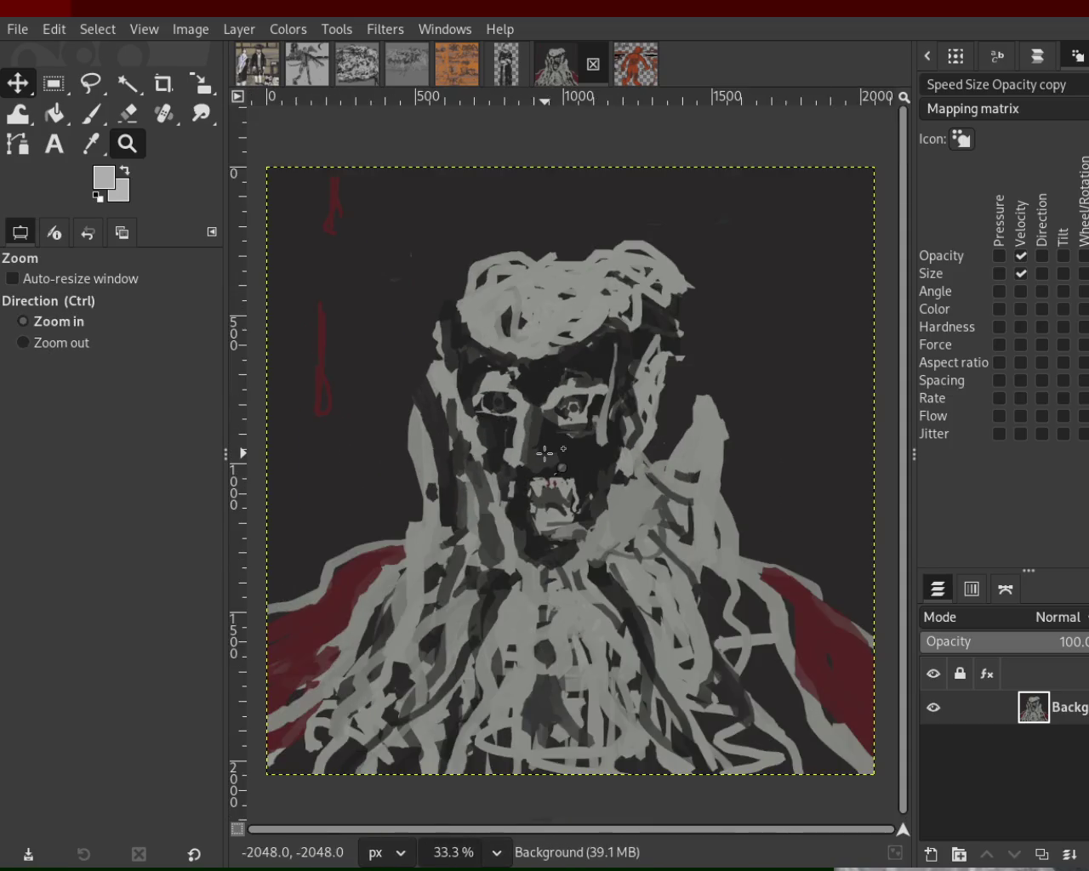
pyautogui.click(557, 434)
pyautogui.click(558, 434)
pyautogui.keyDown('ctrl'); pyautogui.click(582, 368); pyautogui.keyUp('ctrl')
pyautogui.keyDown('ctrl'); pyautogui.click(494, 387); pyautogui.keyUp('ctrl')
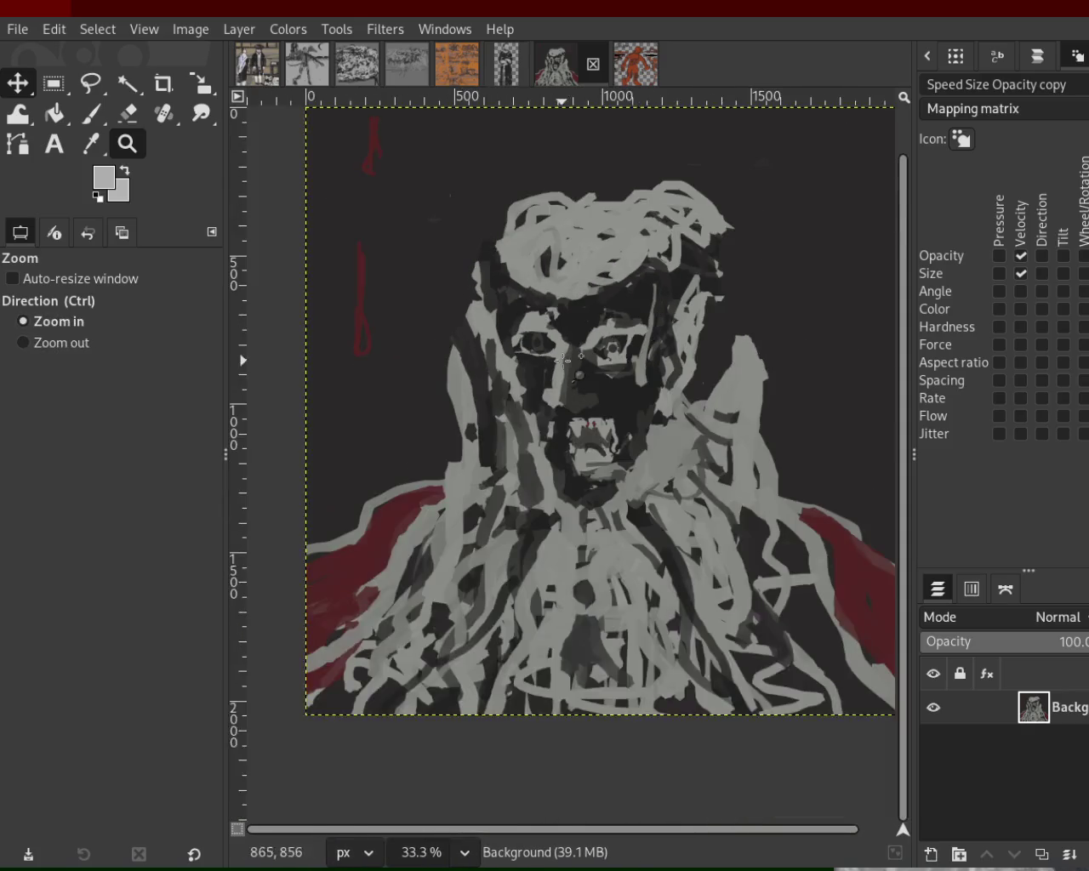
pyautogui.click(494, 387)
pyautogui.click(494, 387)
pyautogui.click(493, 387)
pyautogui.click(494, 387)
# - With the Paintbrush, sample light, dark and mid greys from the face
pyautogui.click(92, 115)
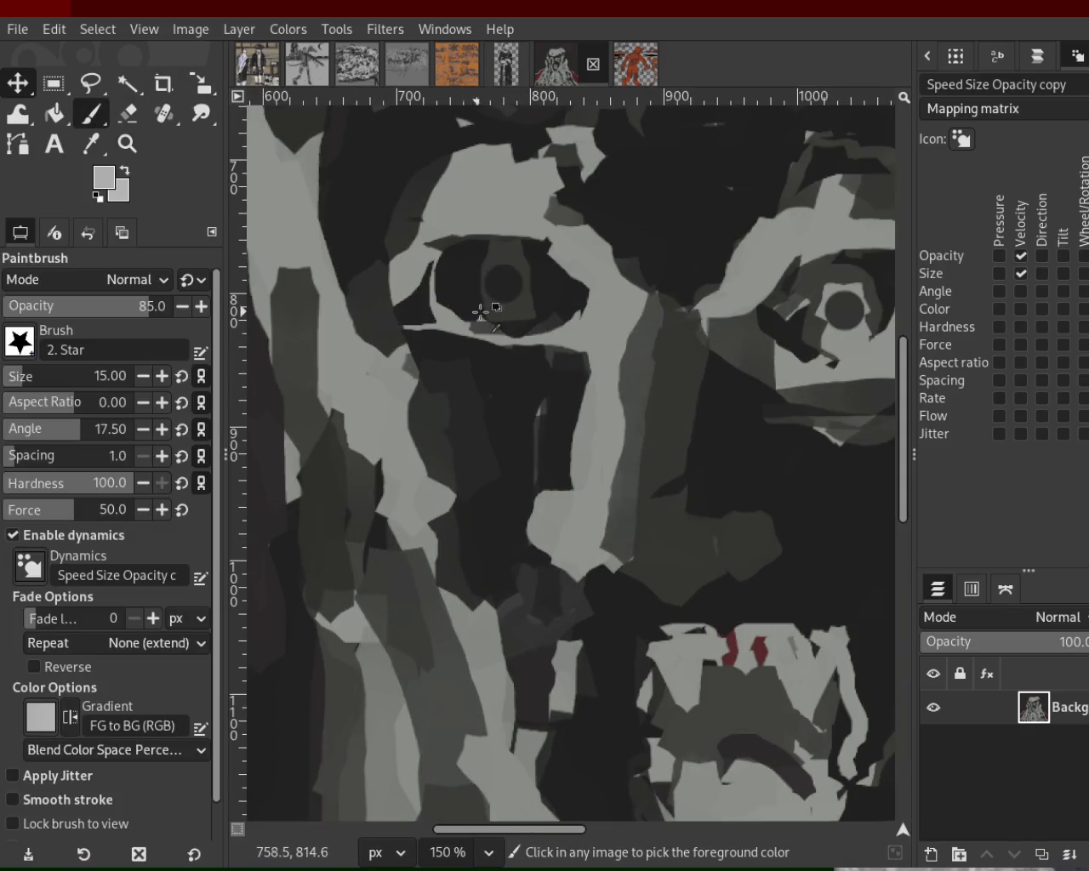
pyautogui.keyDown('ctrl'); pyautogui.click(487, 311); pyautogui.keyUp('ctrl')
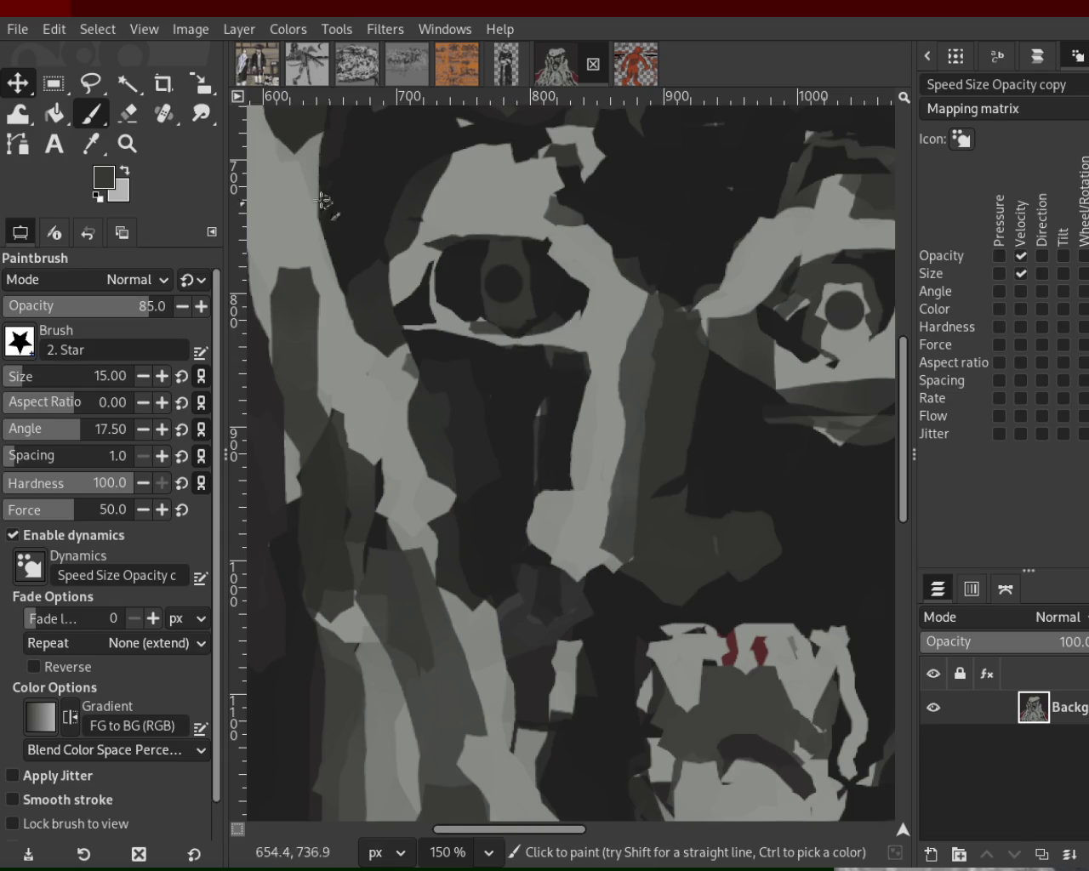
pyautogui.keyDown('ctrl'); pyautogui.click(804, 334); pyautogui.keyUp('ctrl')
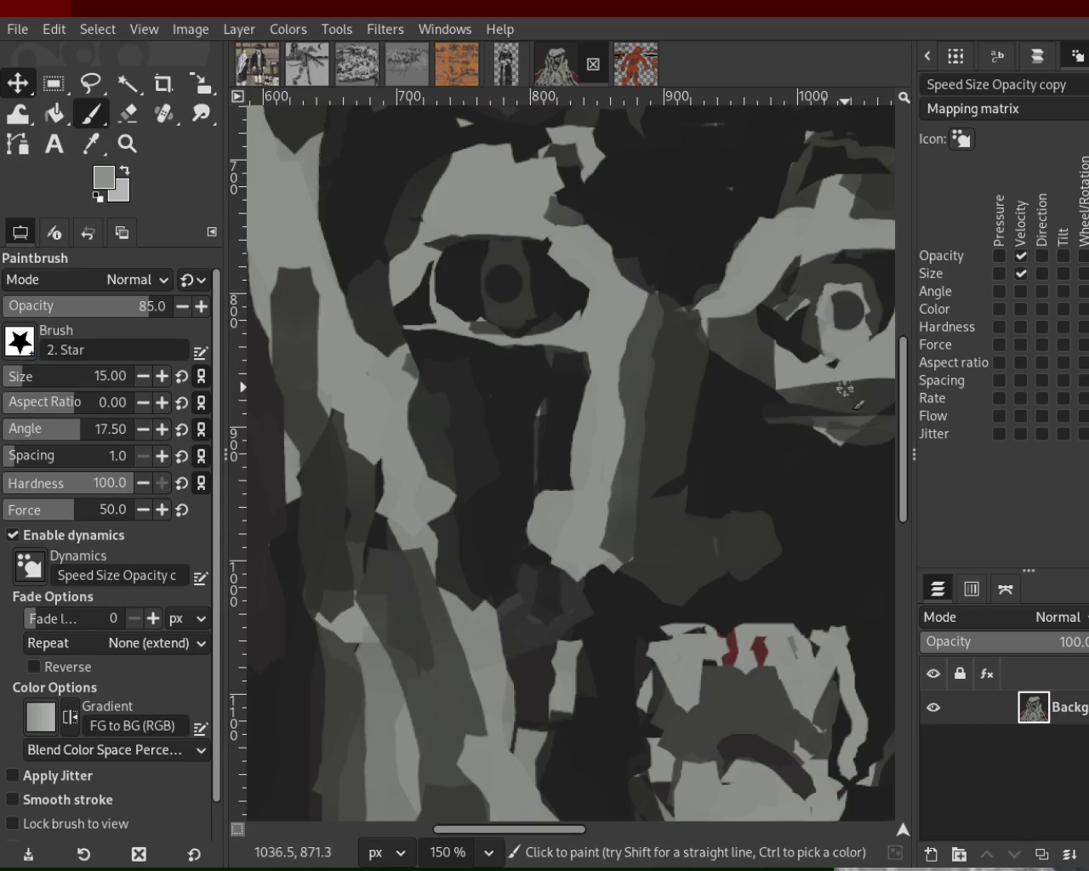
pyautogui.keyDown('ctrl'); pyautogui.click(822, 291); pyautogui.keyUp('ctrl')
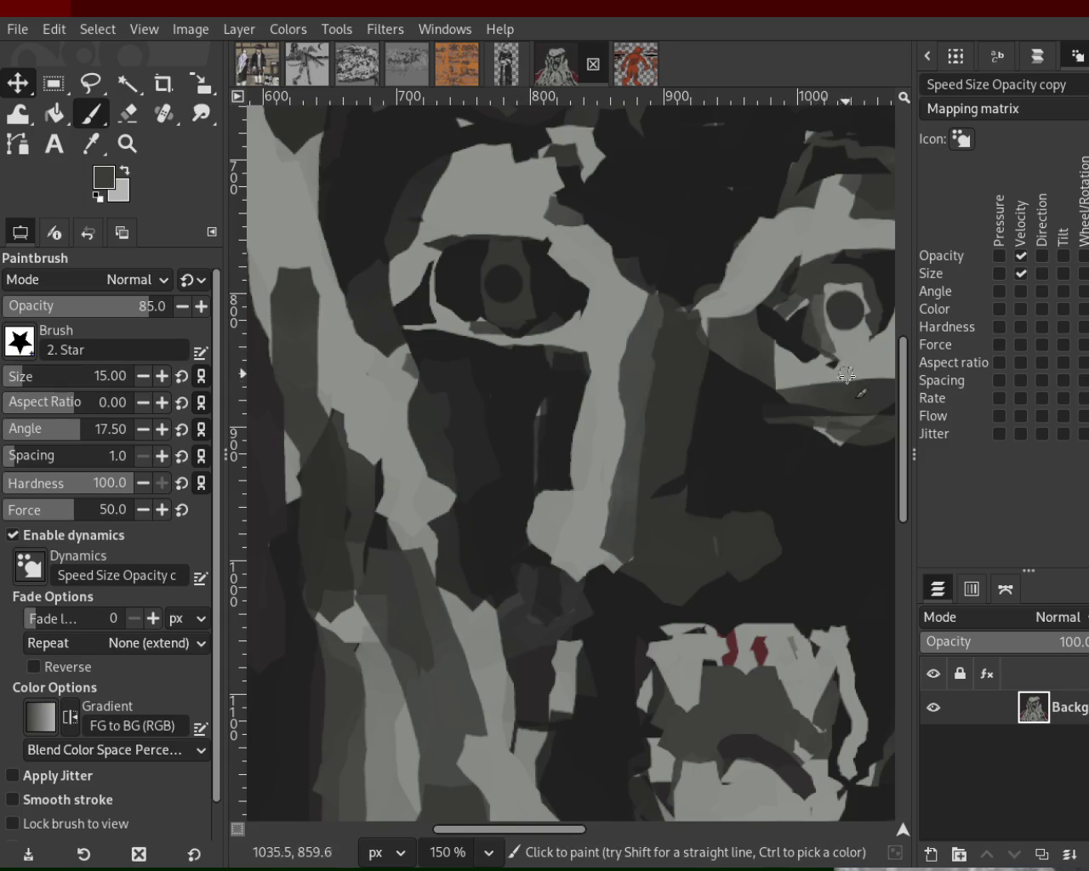
pyautogui.keyDown('ctrl'); pyautogui.click(874, 273); pyautogui.keyUp('ctrl')
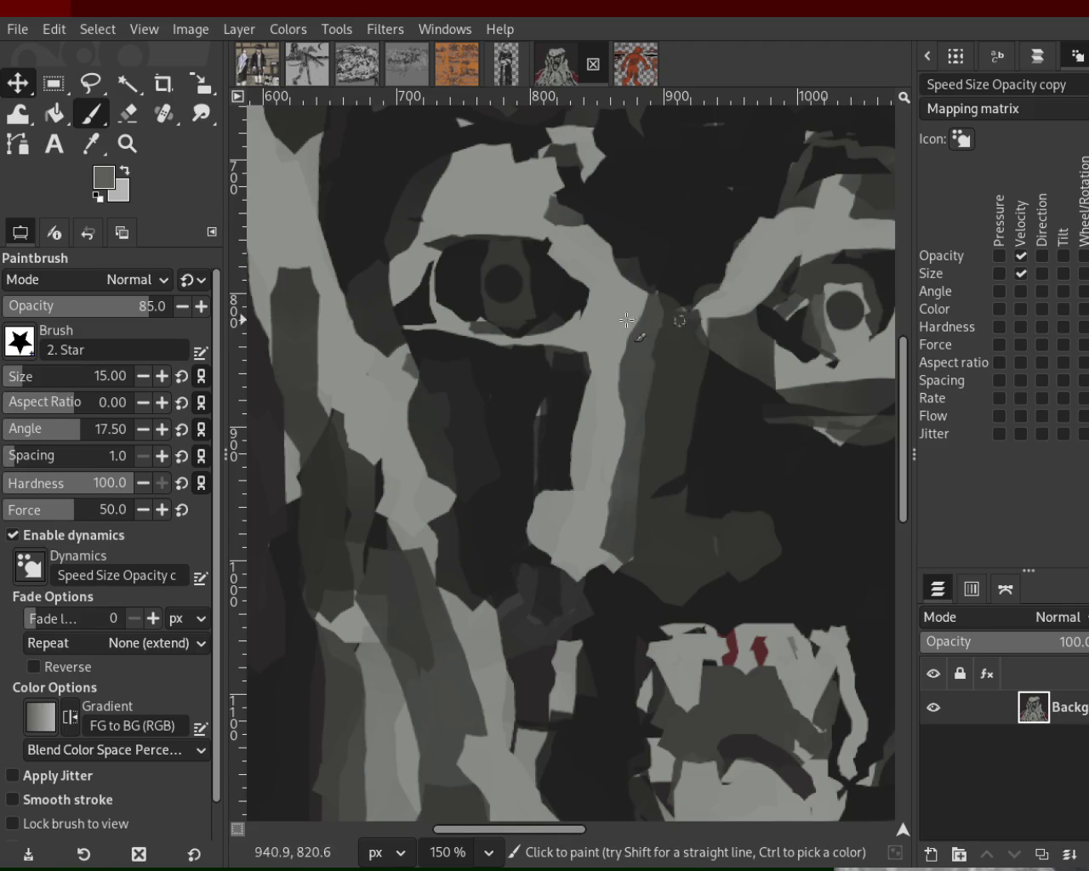
# - Fit the portrait in the window, then zoom in near its left eye
pyautogui.click(127, 143)
pyautogui.hotkey('shift', 'ctrl', 'j')
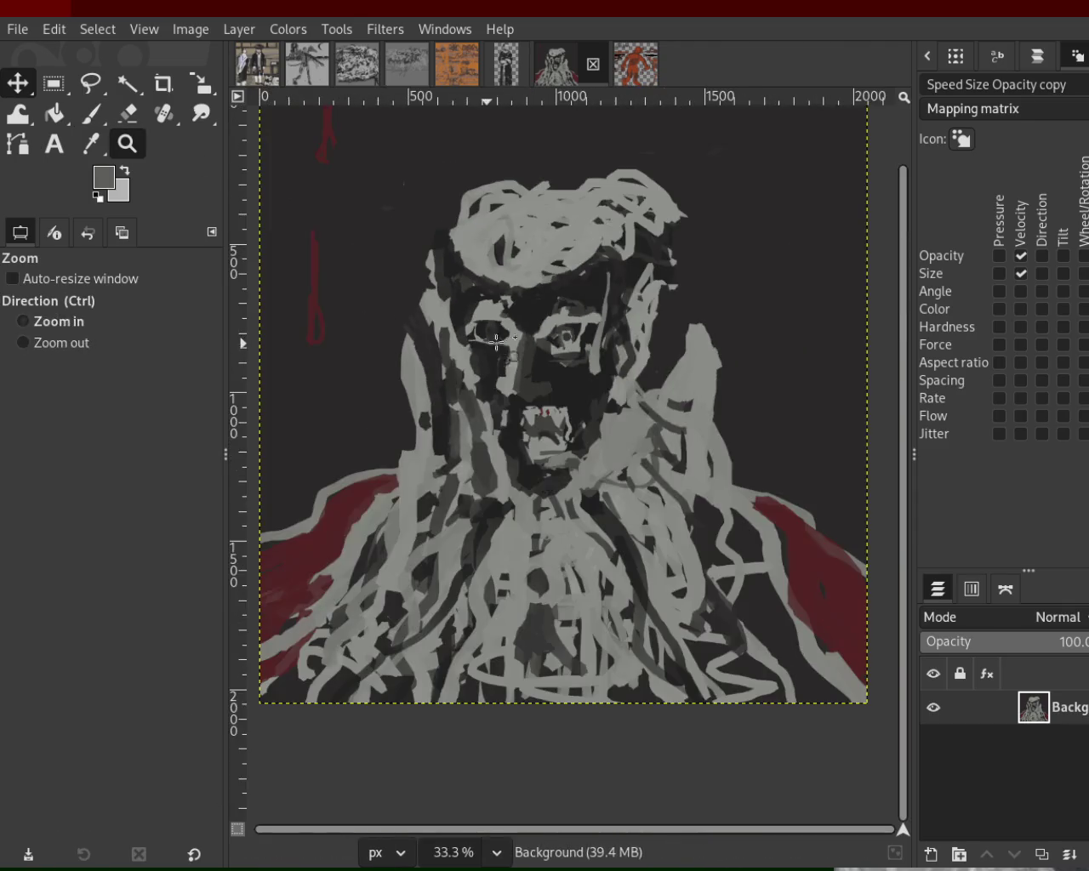
pyautogui.click(590, 290)
pyautogui.press('ctrl')
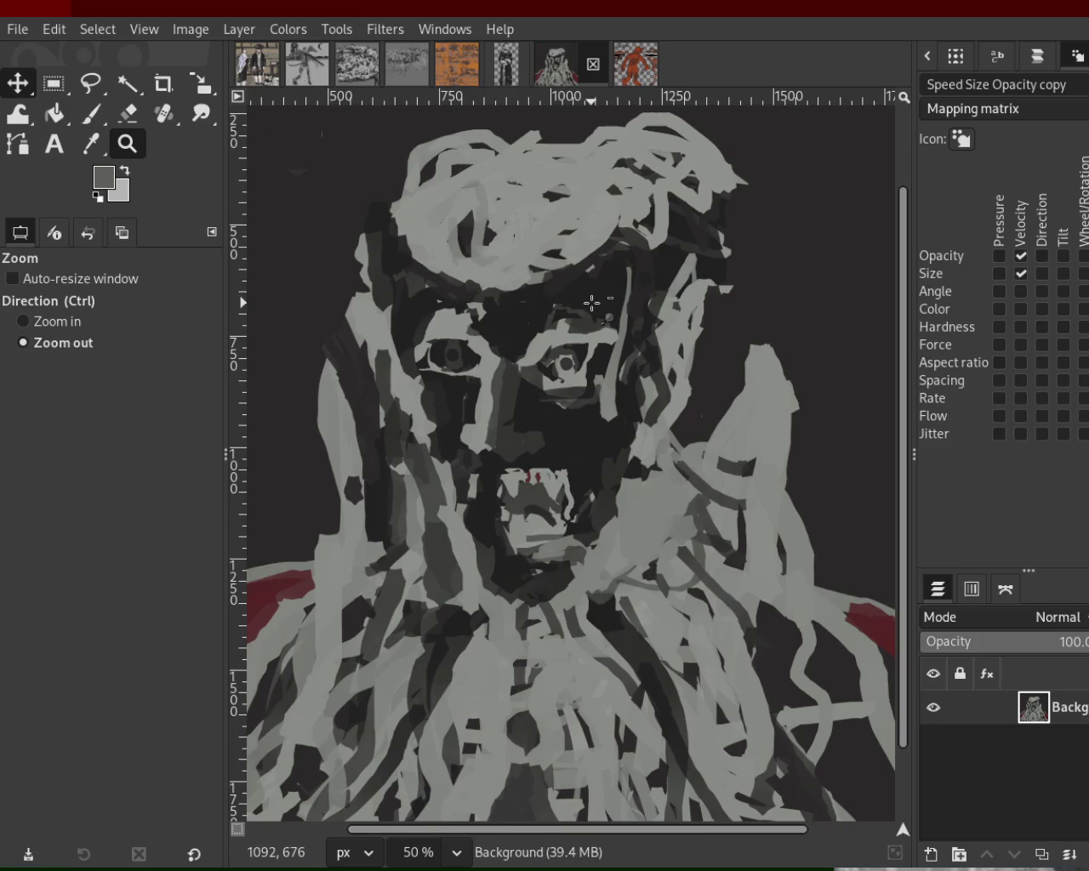
pyautogui.keyDown('ctrl'); pyautogui.click(591, 303); pyautogui.keyUp('ctrl')
pyautogui.click(591, 301)
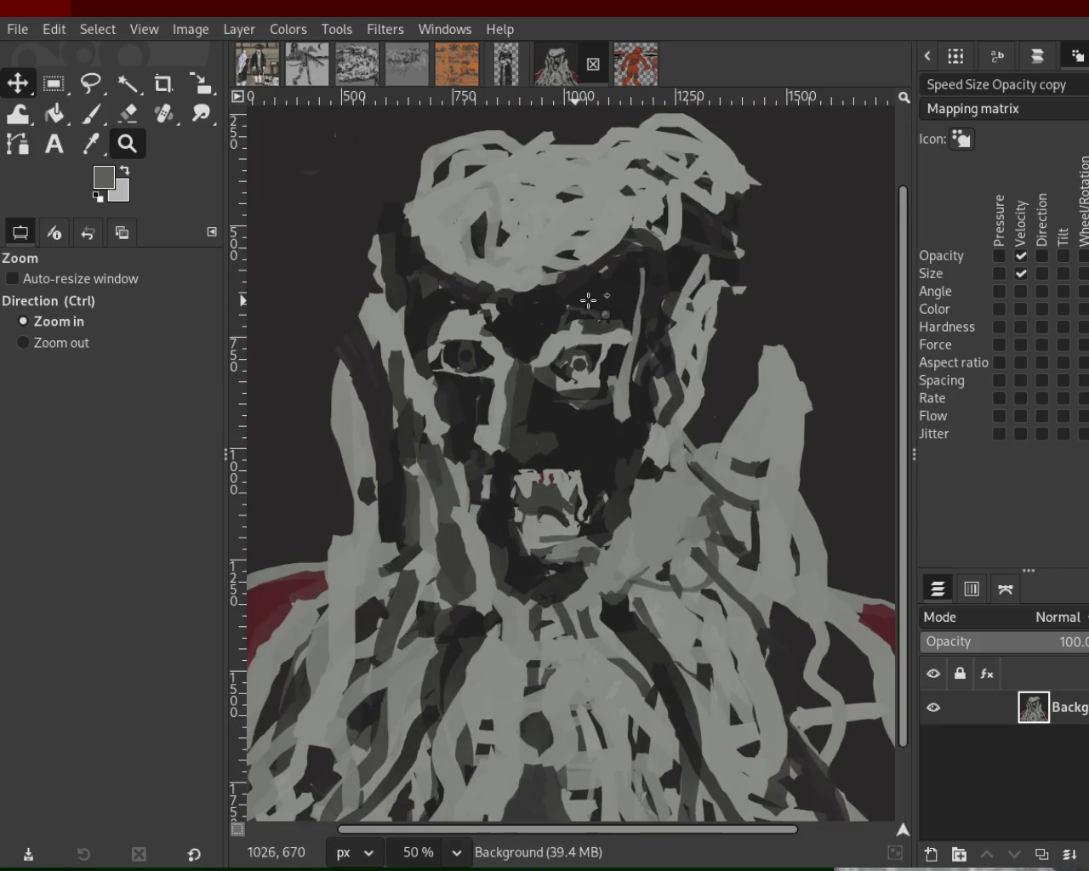
pyautogui.keyDown('ctrl'); pyautogui.click(618, 300); pyautogui.keyUp('ctrl')
pyautogui.click(514, 337)
# - Switch to the red golem drawing and zoom in close on its hand
pyautogui.click(632, 83)
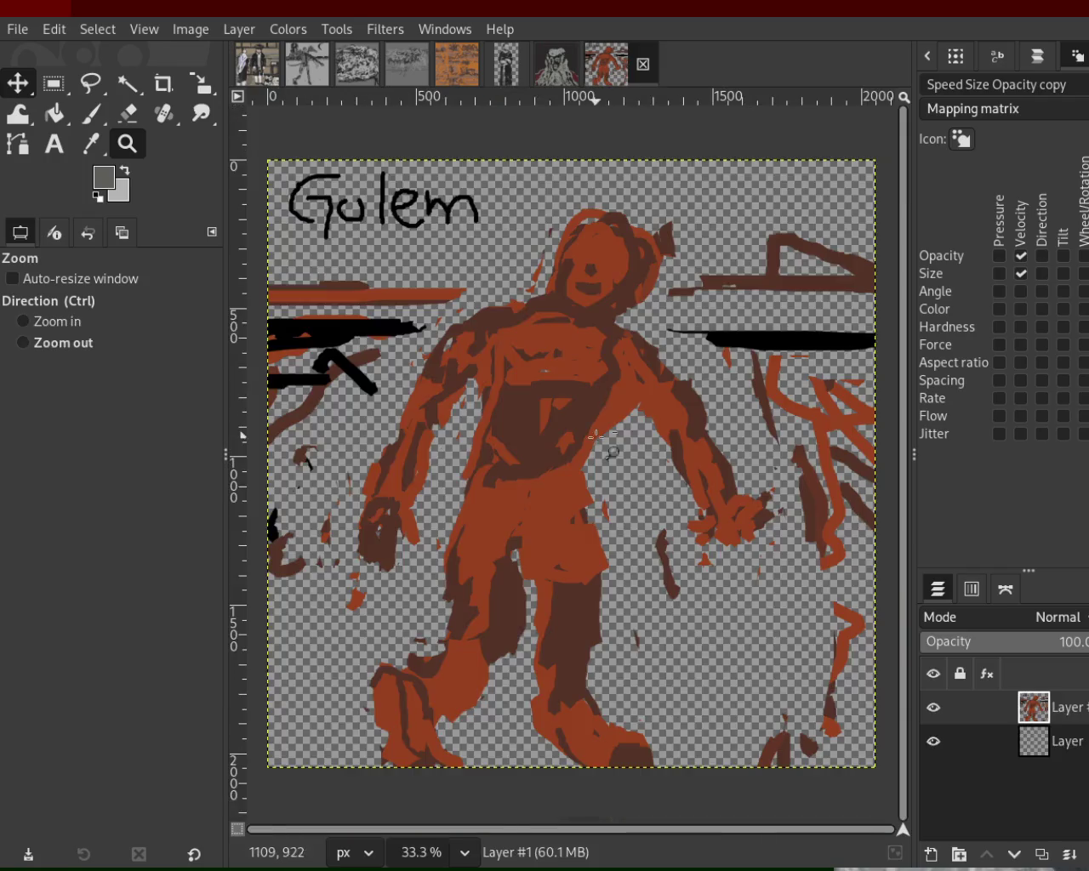
pyautogui.keyDown('ctrl'); pyautogui.click(610, 452); pyautogui.keyUp('ctrl')
pyautogui.keyDown('ctrl'); pyautogui.click(609, 453); pyautogui.keyUp('ctrl')
pyautogui.doubleClick(609, 452)
pyautogui.keyDown('ctrl'); pyautogui.click(596, 439); pyautogui.keyUp('ctrl')
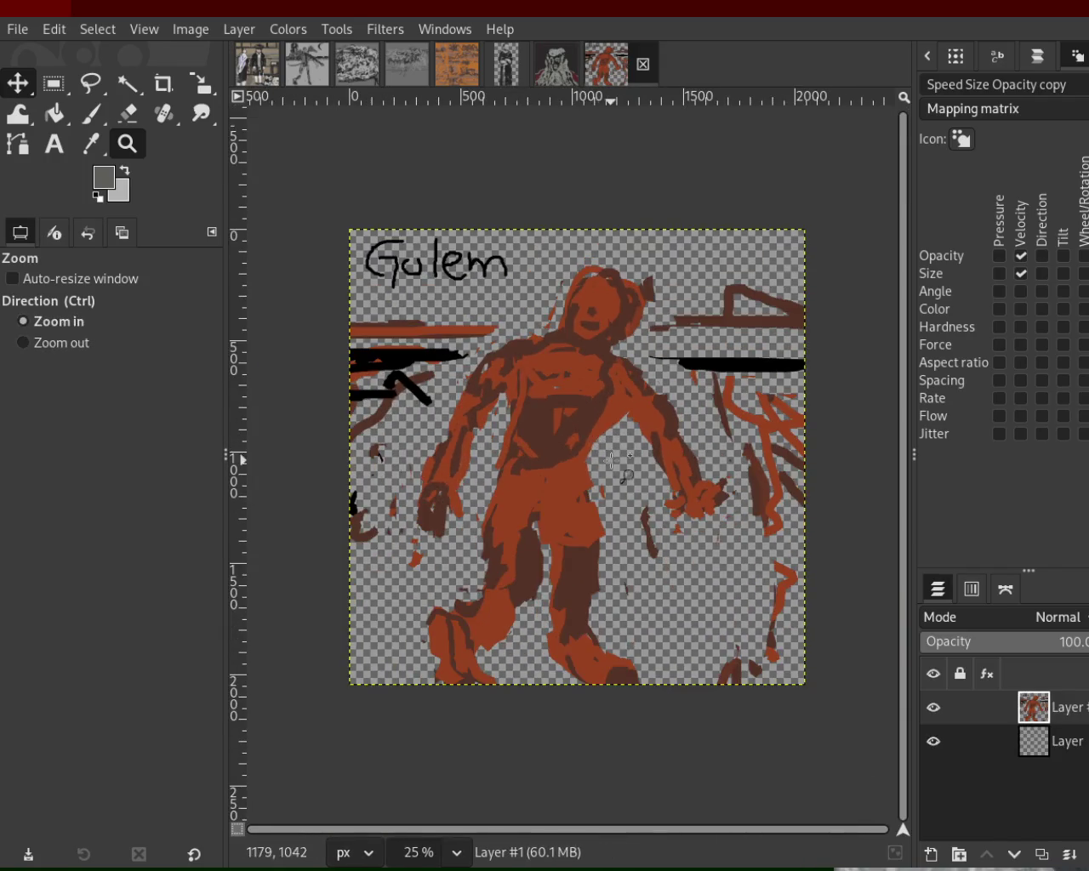
pyautogui.keyDown('ctrl'); pyautogui.click(596, 439); pyautogui.keyUp('ctrl')
pyautogui.doubleClick(595, 436)
pyautogui.keyDown('ctrl'); pyautogui.click(688, 505); pyautogui.keyUp('ctrl')
pyautogui.tripleClick(688, 505)
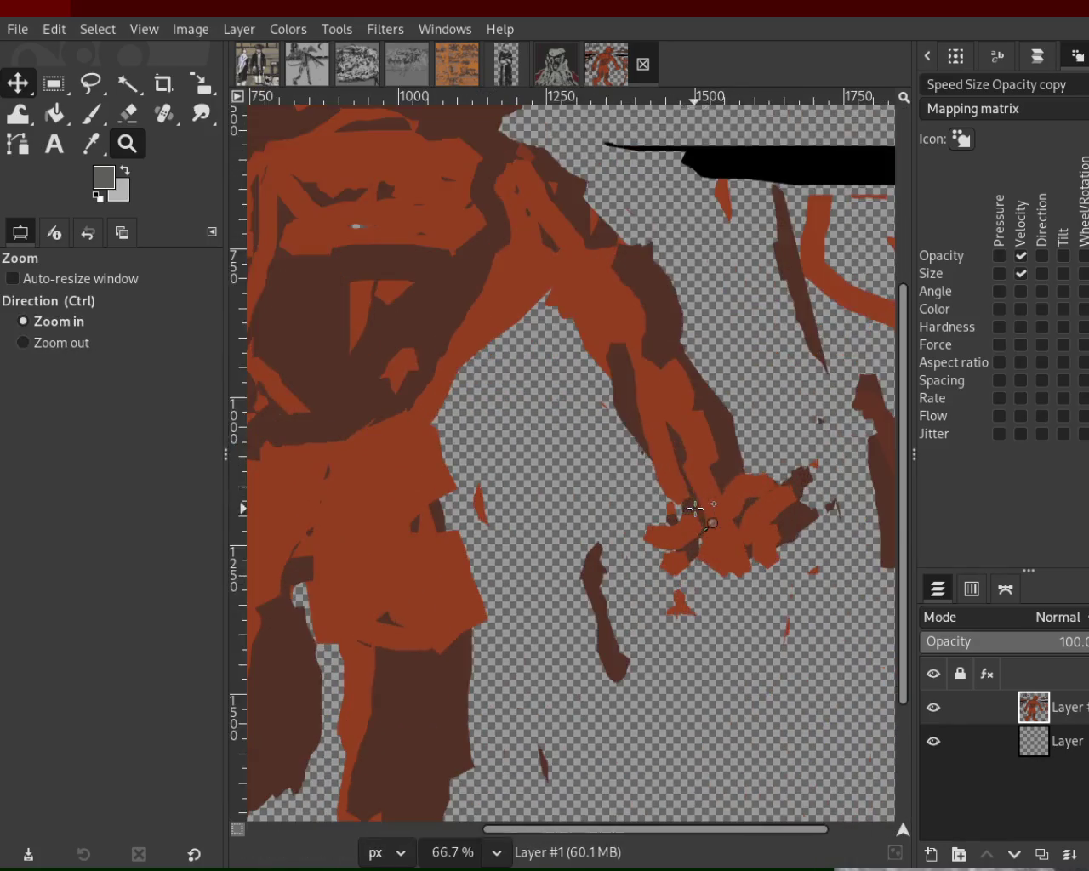
# - Paint dark-brown strokes over the hand at 100% opacity, undoing mistakes, then pick rust red
pyautogui.press('p')
pyautogui.keyDown('ctrl'); pyautogui.click(700, 507); pyautogui.keyUp('ctrl')
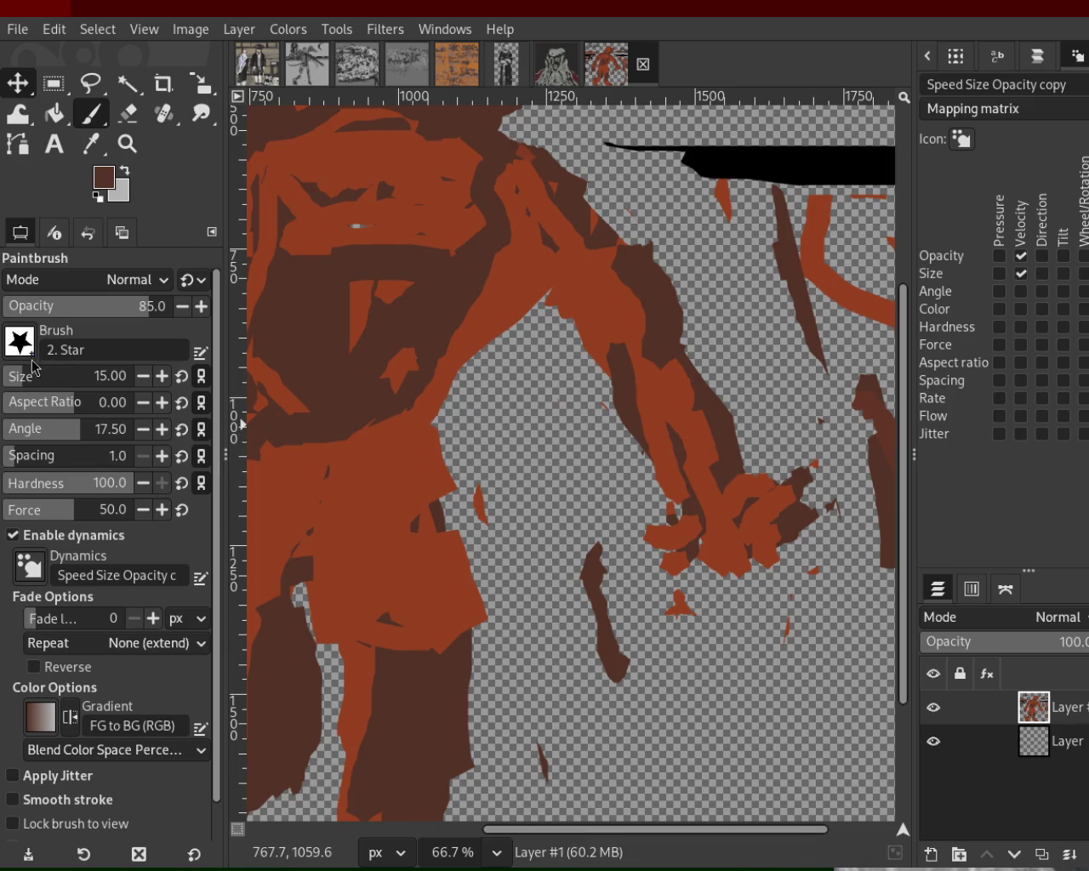
pyautogui.click(168, 308)
pyautogui.click(170, 308)
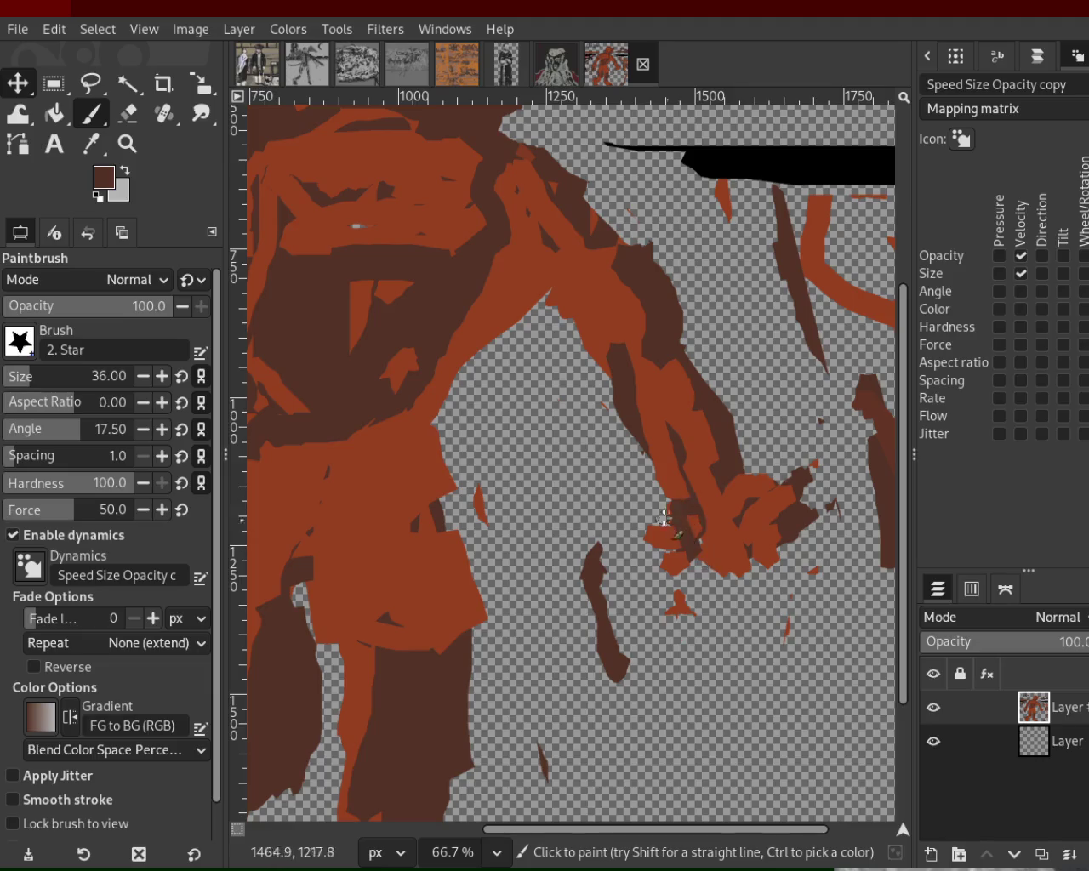
pyautogui.moveTo(647, 498)
pyautogui.mouseDown()
pyautogui.moveTo(673, 541)
pyautogui.moveTo(618, 512)
pyautogui.moveTo(649, 511)
pyautogui.mouseUp()
pyautogui.hotkey('ctrl', 'z')
pyautogui.moveTo(719, 502)
pyautogui.mouseDown()
pyautogui.moveTo(765, 471)
pyautogui.moveTo(756, 490)
pyautogui.moveTo(787, 485)
pyautogui.moveTo(794, 499)
pyautogui.moveTo(818, 502)
pyautogui.moveTo(783, 534)
pyautogui.moveTo(839, 517)
pyautogui.moveTo(750, 566)
pyautogui.moveTo(696, 574)
pyautogui.moveTo(688, 551)
pyautogui.mouseUp()
pyautogui.hotkey('ctrl', 'z')
pyautogui.hotkey('ctrl', 'z')
pyautogui.keyDown('ctrl'); pyautogui.click(754, 567); pyautogui.keyUp('ctrl')
pyautogui.hotkey('ctrl', 'z')
pyautogui.keyDown('ctrl'); pyautogui.click(738, 553); pyautogui.keyUp('ctrl')
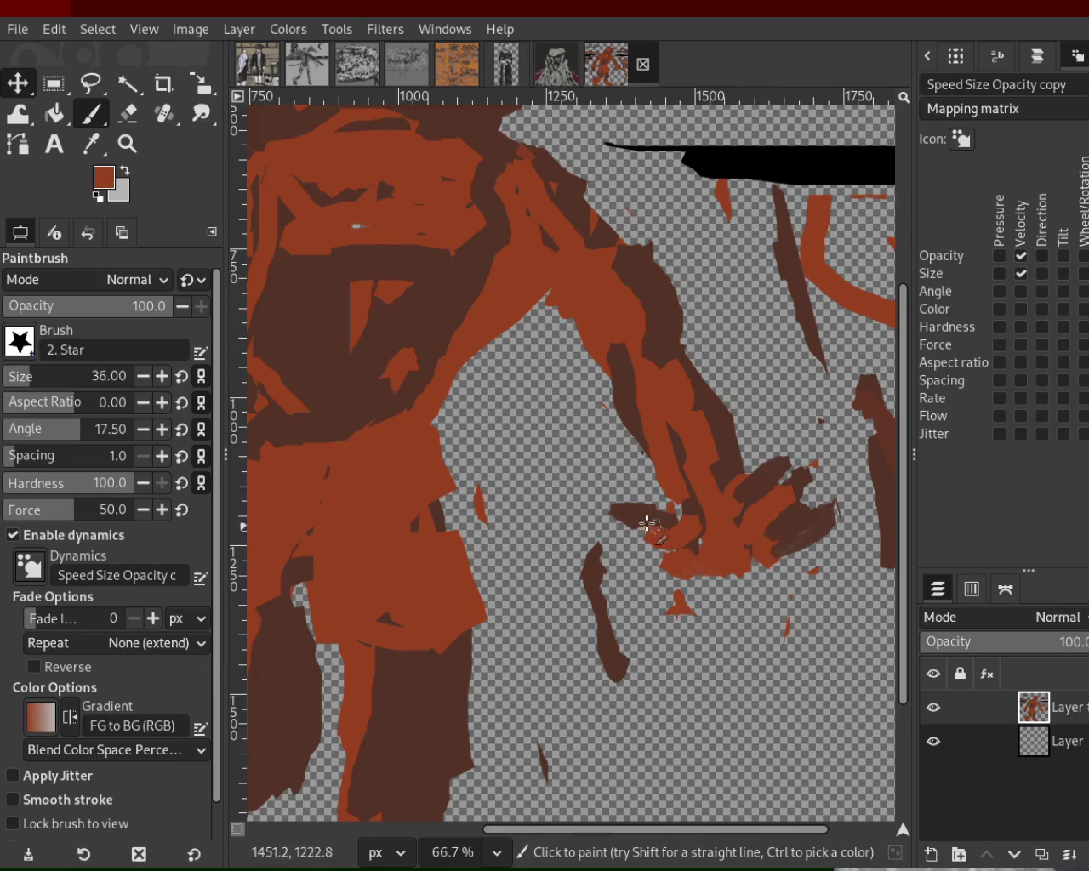
# - Zoom around the golem drawing, then return to the dark grey portrait
pyautogui.click(127, 144)
pyautogui.scroll(-2, 566, 370)
pyautogui.scroll(-2, 566, 370)
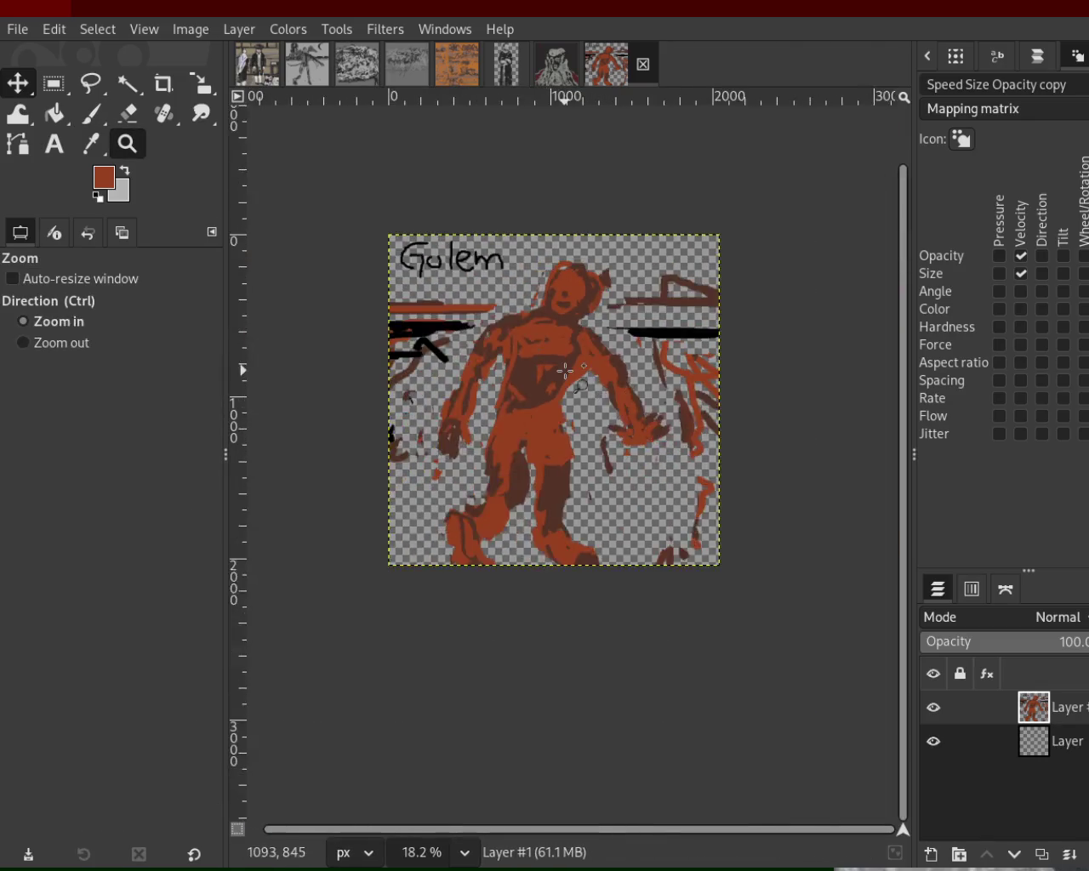
pyautogui.scroll(1, 566, 370)
pyautogui.click(569, 371)
pyautogui.keyDown('ctrl'); pyautogui.click(565, 367); pyautogui.keyUp('ctrl')
pyautogui.keyDown('ctrl'); pyautogui.click(557, 362); pyautogui.keyUp('ctrl')
pyautogui.click(551, 358)
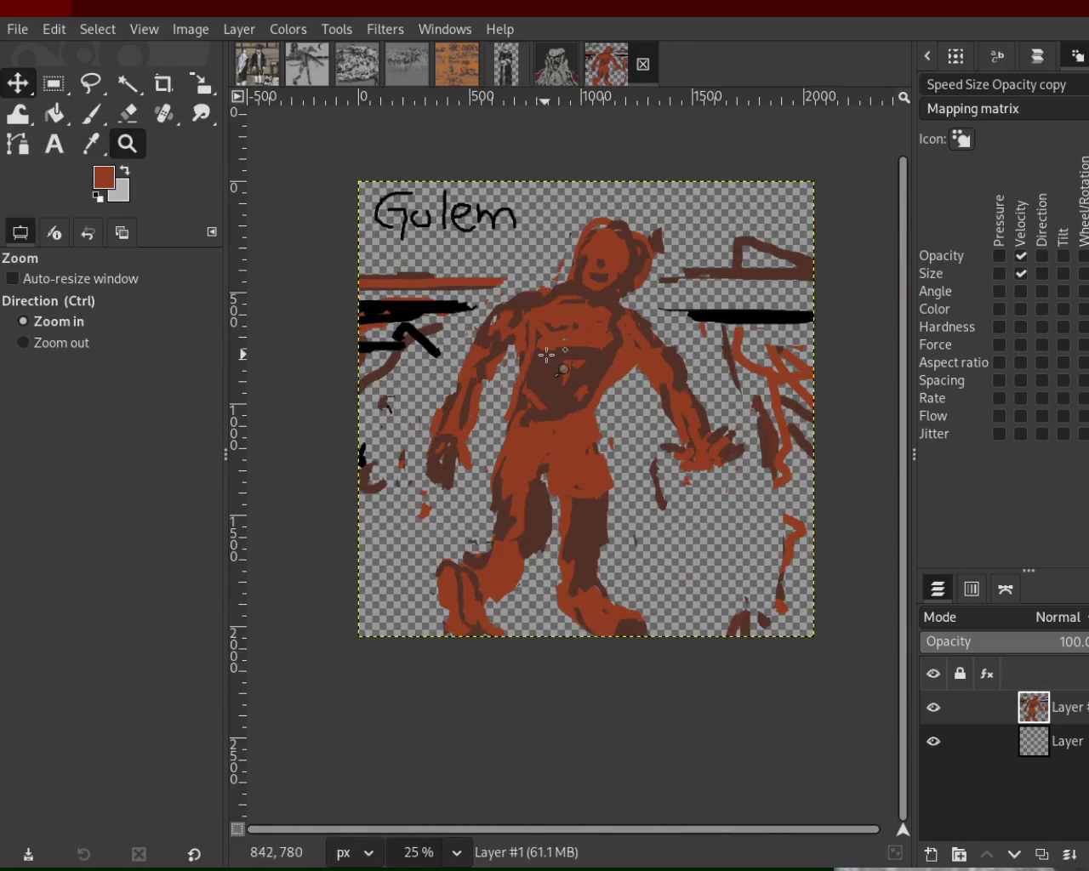
pyautogui.keyDown('ctrl'); pyautogui.click(548, 354); pyautogui.keyUp('ctrl')
pyautogui.press('ctrl')
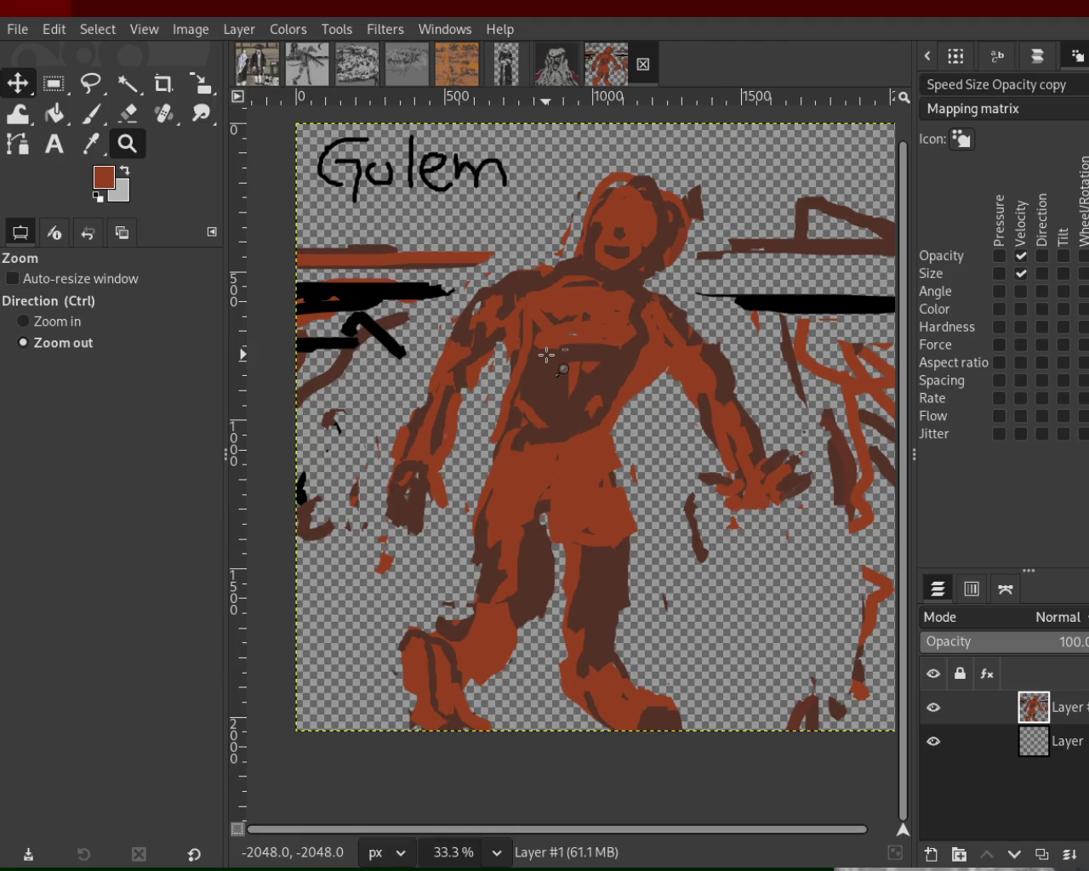
pyautogui.keyDown('ctrl'); pyautogui.click(547, 355); pyautogui.keyUp('ctrl')
pyautogui.click(594, 311)
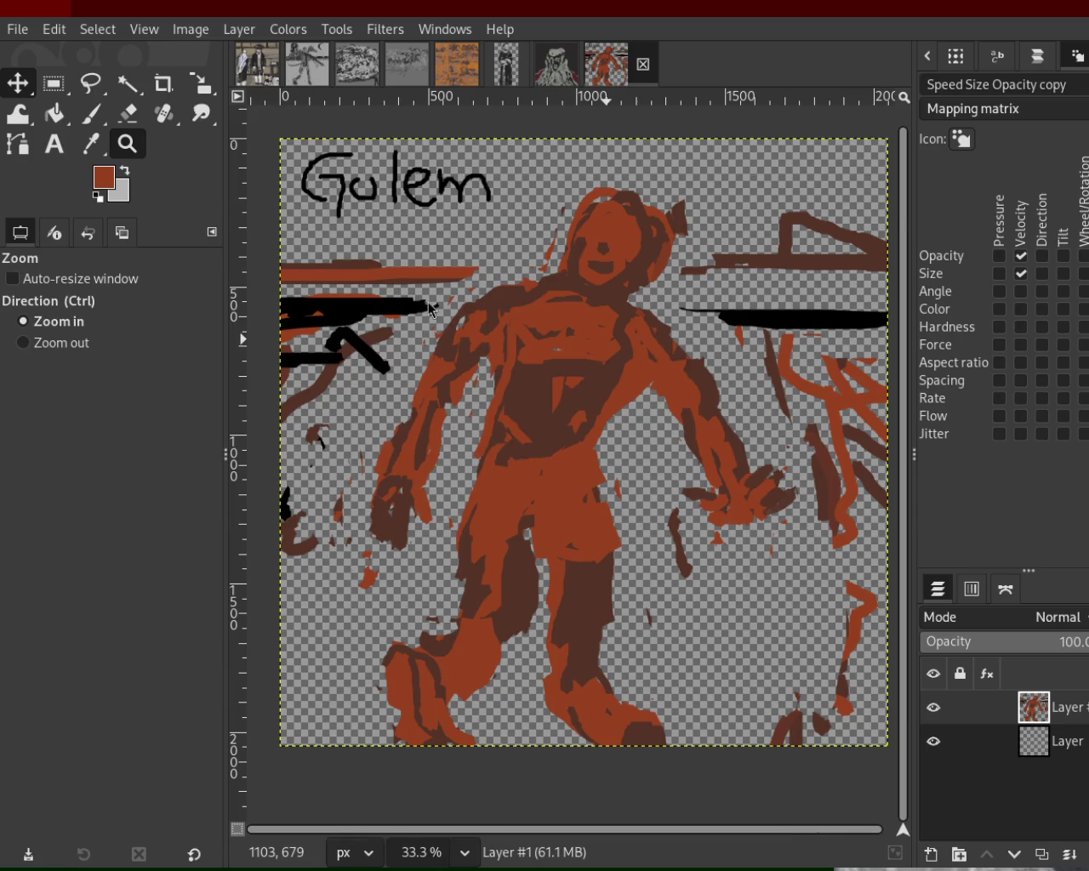
pyautogui.click(557, 64)
# - Zoom to the face and right shoulder and paint a light-grey stroke down the right edge
pyautogui.keyDown('ctrl'); pyautogui.click(509, 340); pyautogui.keyUp('ctrl')
pyautogui.keyDown('ctrl'); pyautogui.click(509, 341); pyautogui.keyUp('ctrl')
pyautogui.keyDown('ctrl'); pyautogui.click(509, 341); pyautogui.keyUp('ctrl')
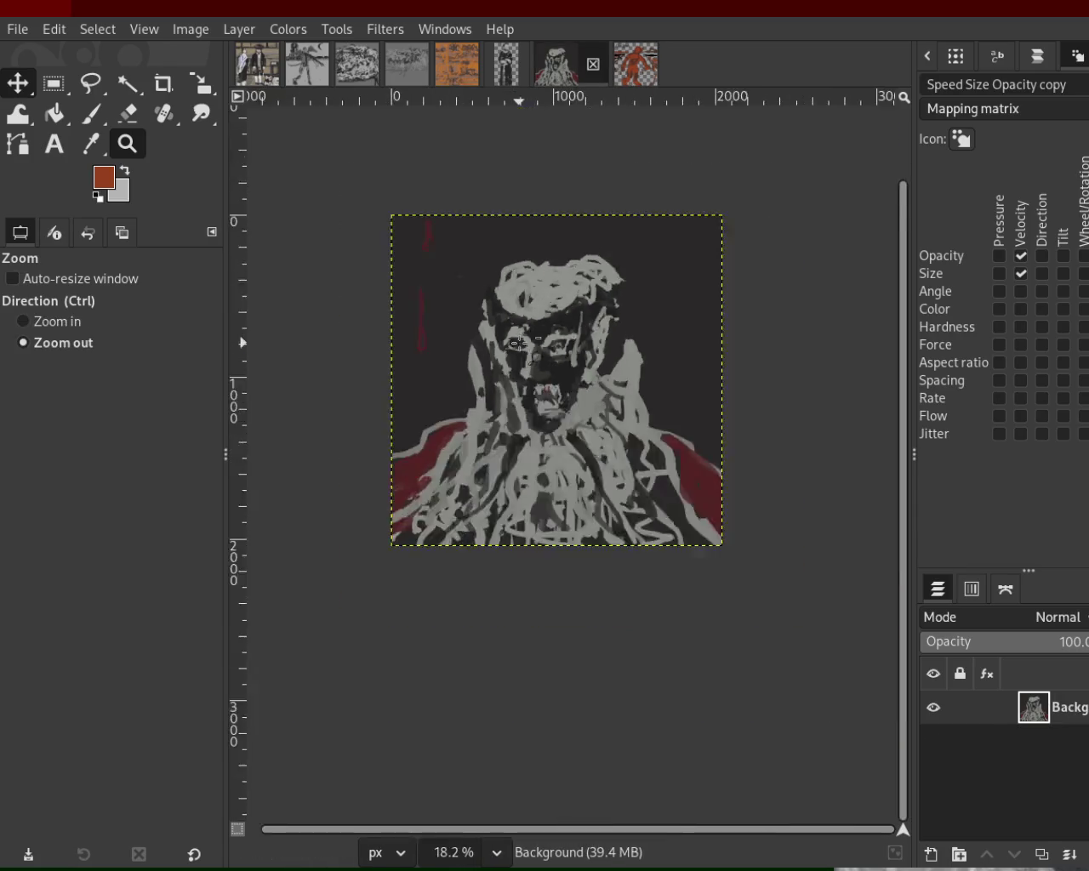
pyautogui.click(514, 345)
pyautogui.keyDown('ctrl'); pyautogui.click(545, 357); pyautogui.keyUp('ctrl')
pyautogui.click(647, 374)
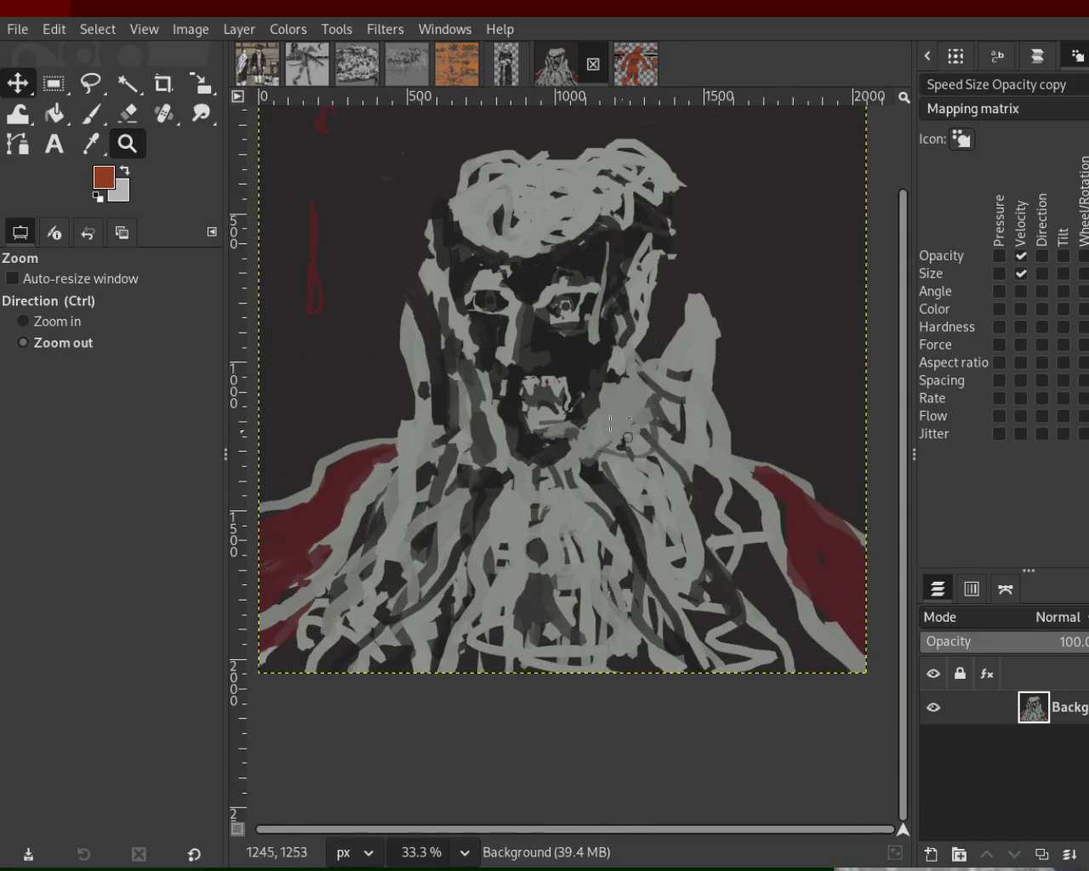
pyautogui.keyDown('ctrl'); pyautogui.click(646, 366); pyautogui.keyUp('ctrl')
pyautogui.click(651, 359)
pyautogui.click(646, 352)
pyautogui.click(643, 344)
pyautogui.click(100, 113)
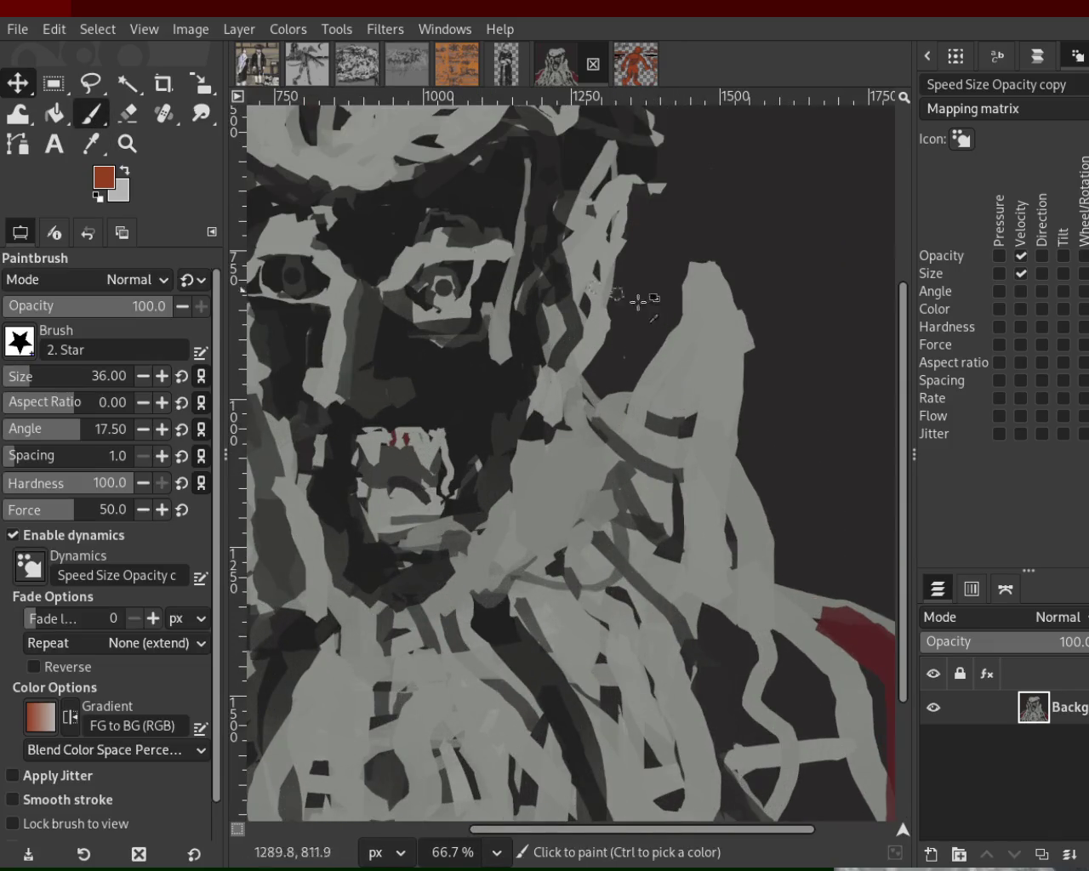
pyautogui.keyDown('ctrl'); pyautogui.click(734, 401); pyautogui.keyUp('ctrl')
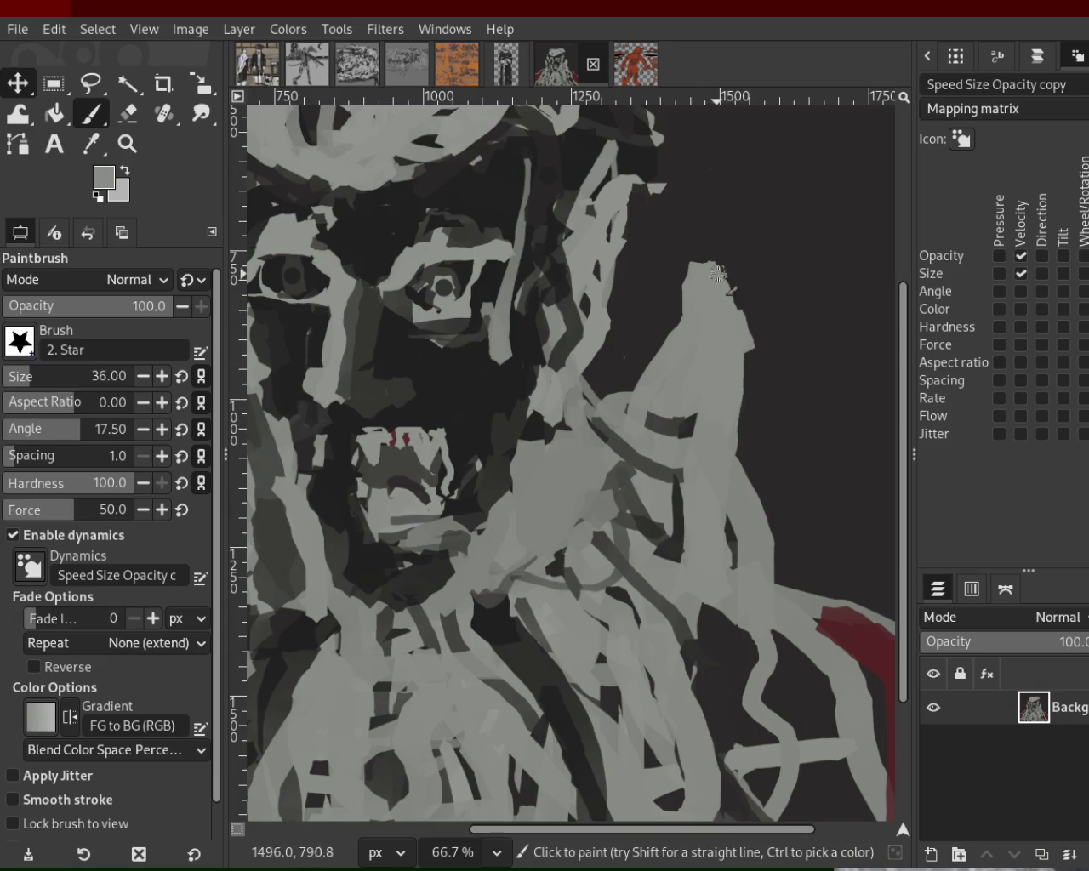
pyautogui.moveTo(740, 350)
pyautogui.mouseDown()
pyautogui.moveTo(785, 555)
pyautogui.moveTo(758, 562)
pyautogui.mouseUp()
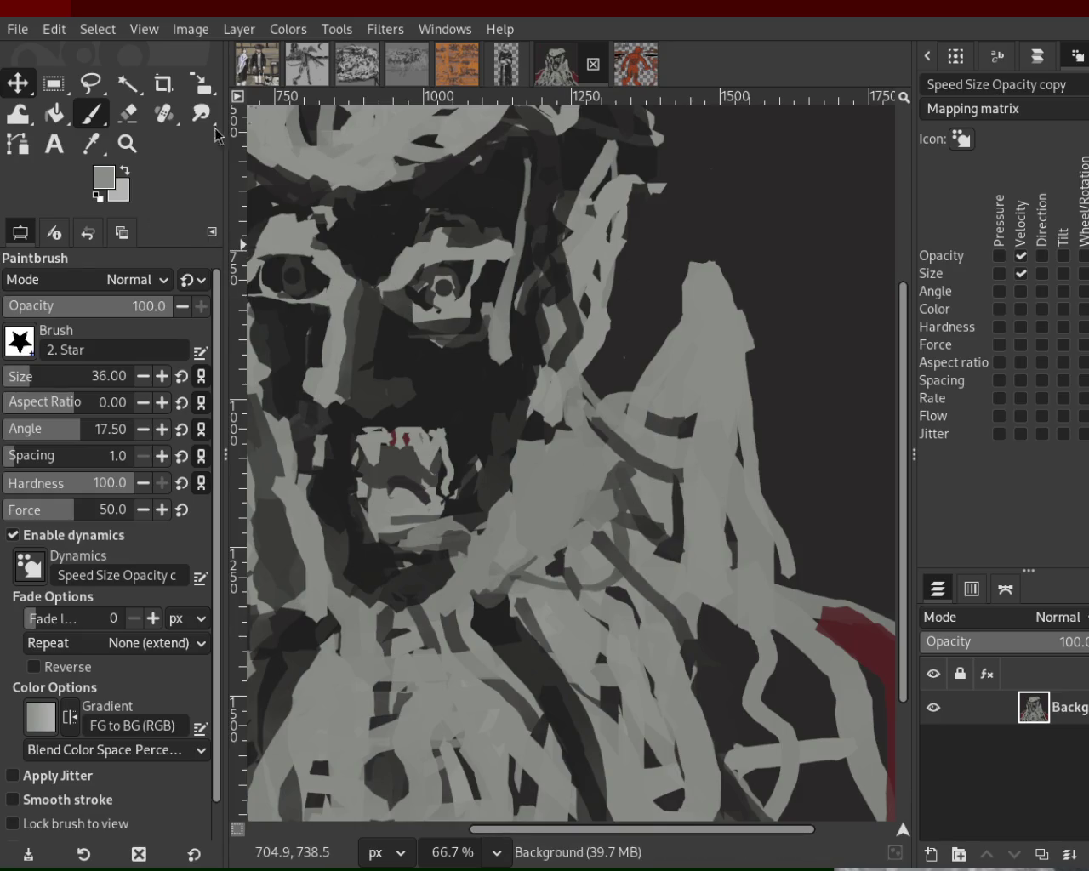
# - Pass through the Golem image to the standing portrait, pick black, and view it at 50%
pyautogui.click(633, 76)
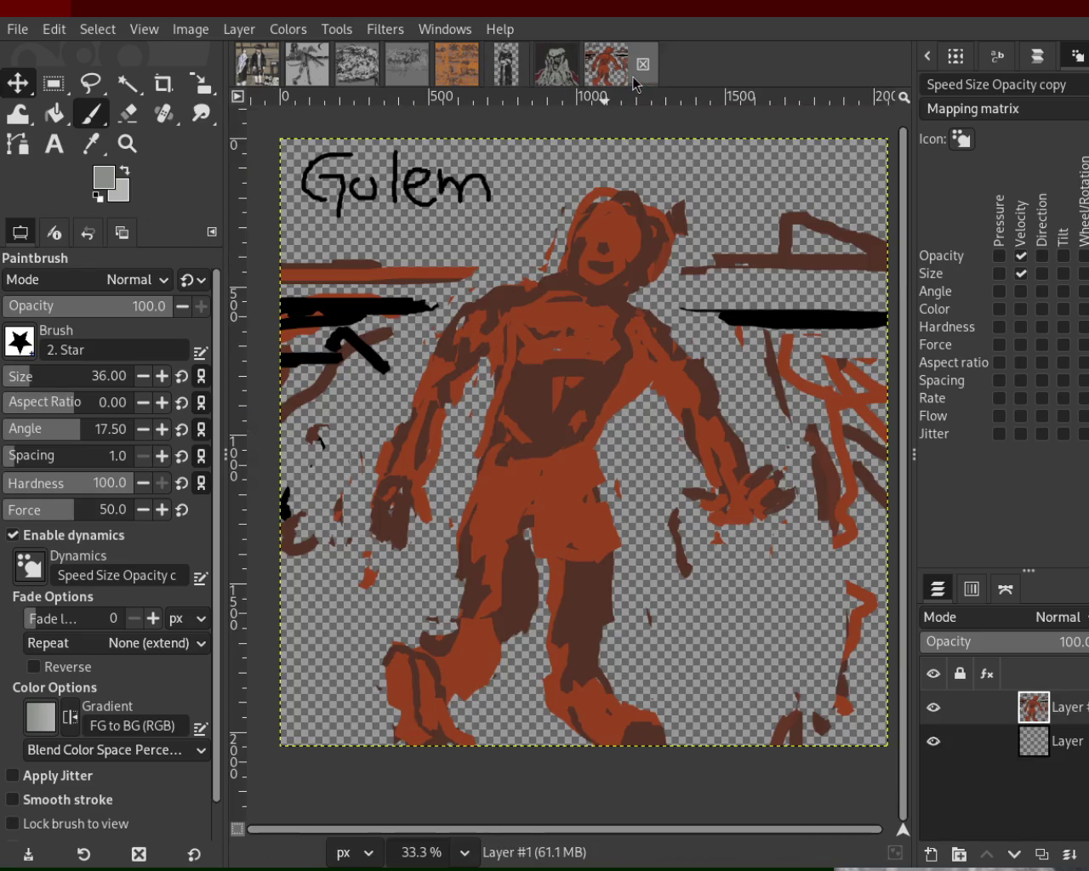
pyautogui.click(506, 64)
pyautogui.keyDown('ctrl'); pyautogui.click(356, 284); pyautogui.keyUp('ctrl')
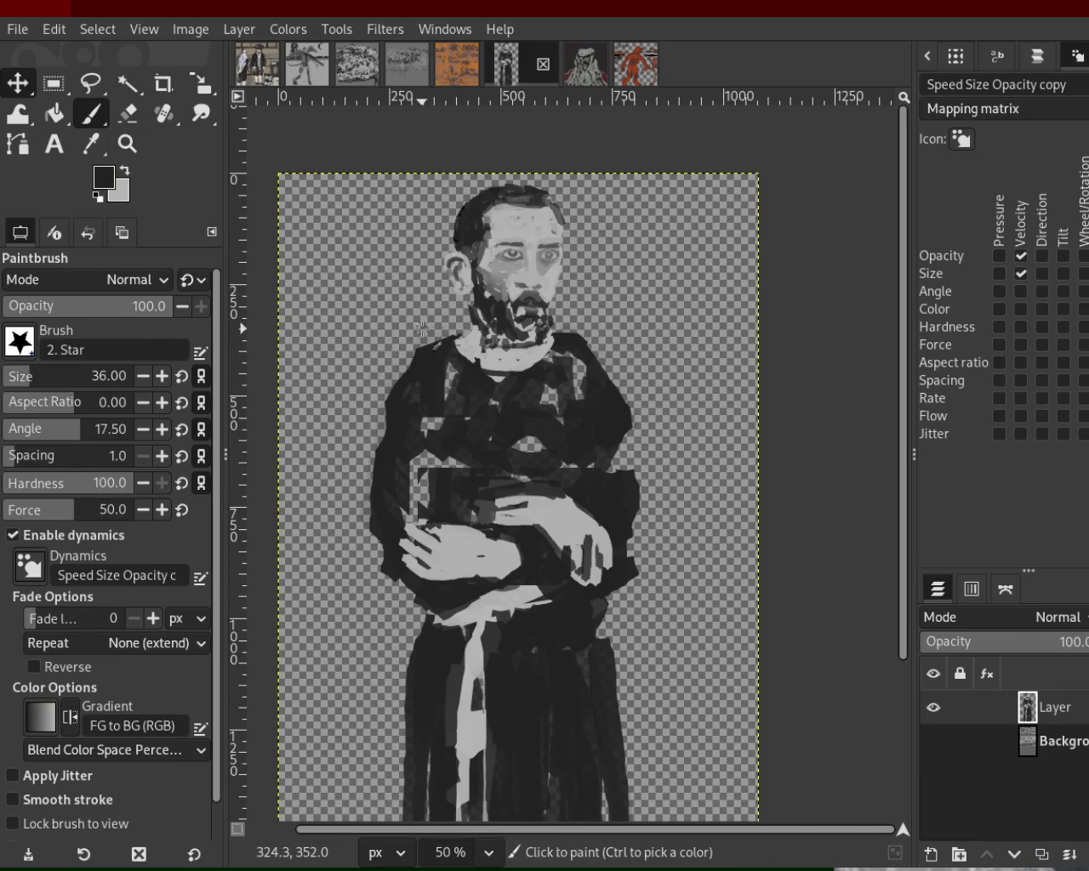
pyautogui.press('z')
pyautogui.keyDown('ctrl'); pyautogui.click(467, 340); pyautogui.keyUp('ctrl')
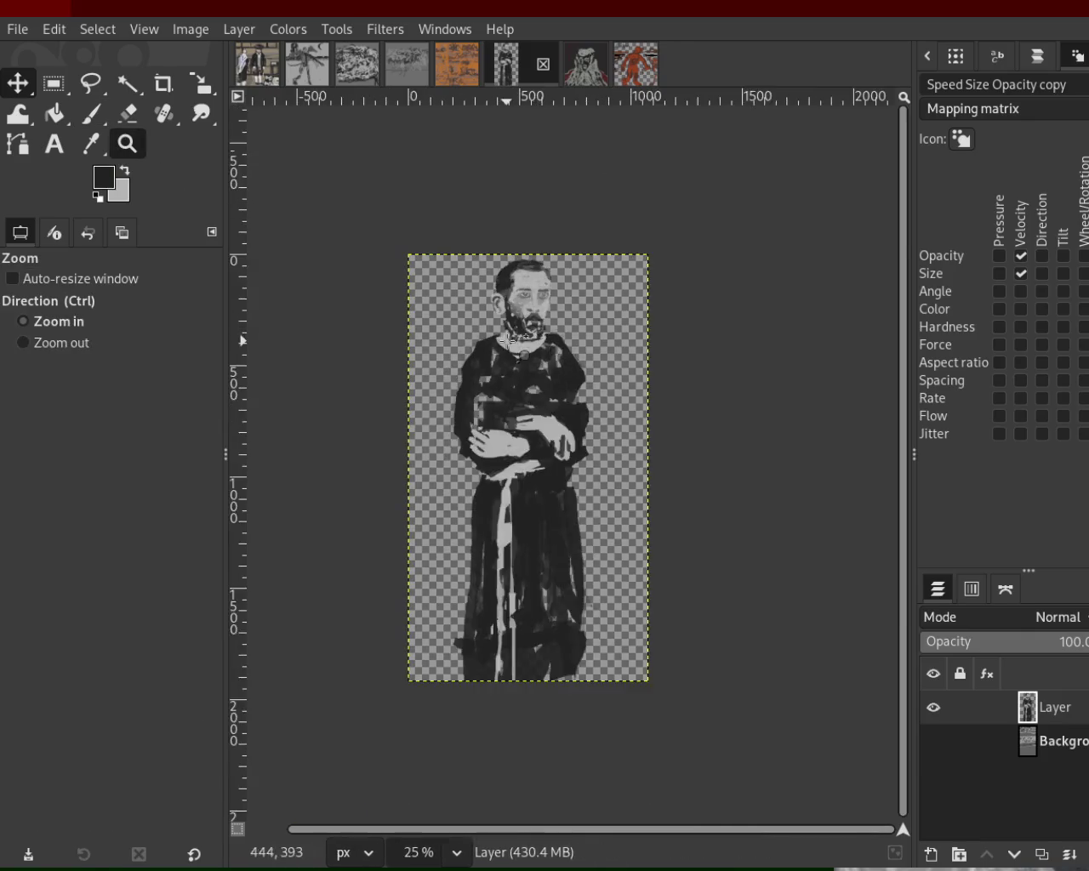
pyautogui.click(476, 340)
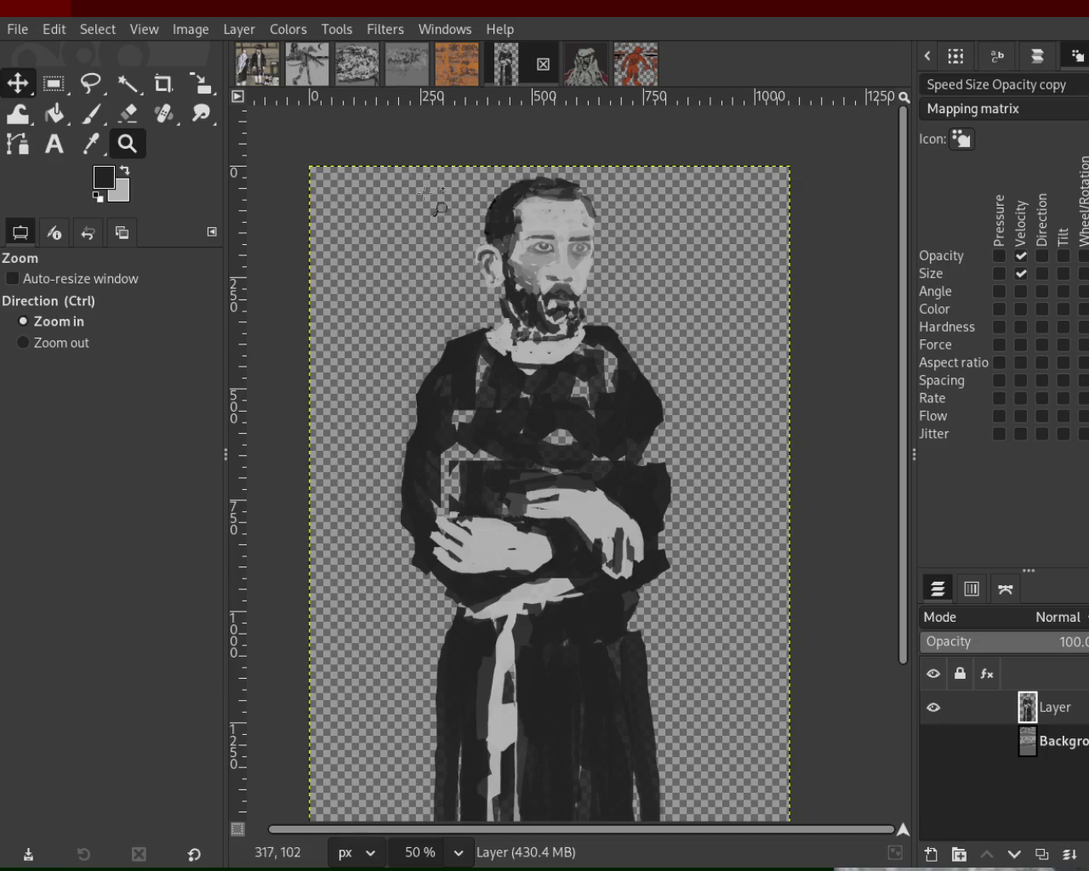
# - Switch to the dragon-figure painting, zoom on the body, and sample a mid-grey
pyautogui.click(259, 68)
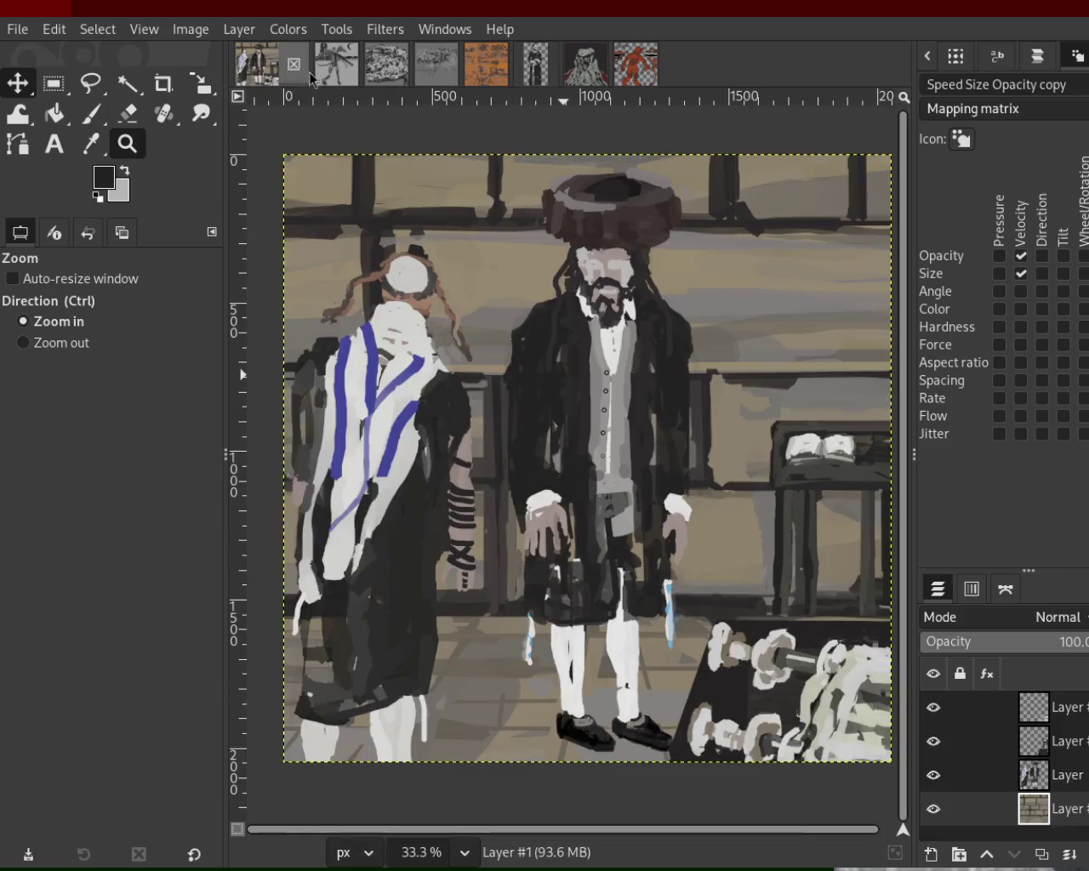
pyautogui.click(344, 68)
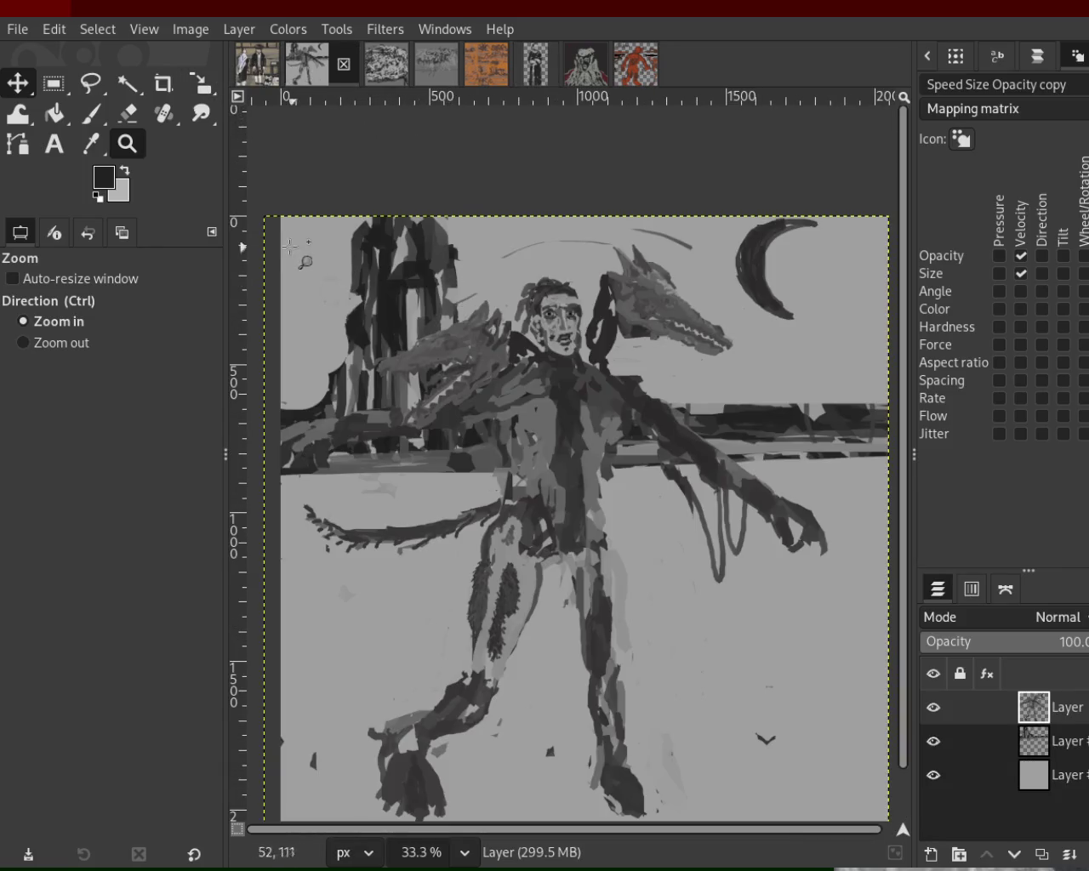
pyautogui.keyDown('ctrl'); pyautogui.click(527, 357); pyautogui.keyUp('ctrl')
pyautogui.click(548, 464)
pyautogui.click(549, 464)
pyautogui.click(549, 464)
pyautogui.click(549, 463)
pyautogui.press('p')
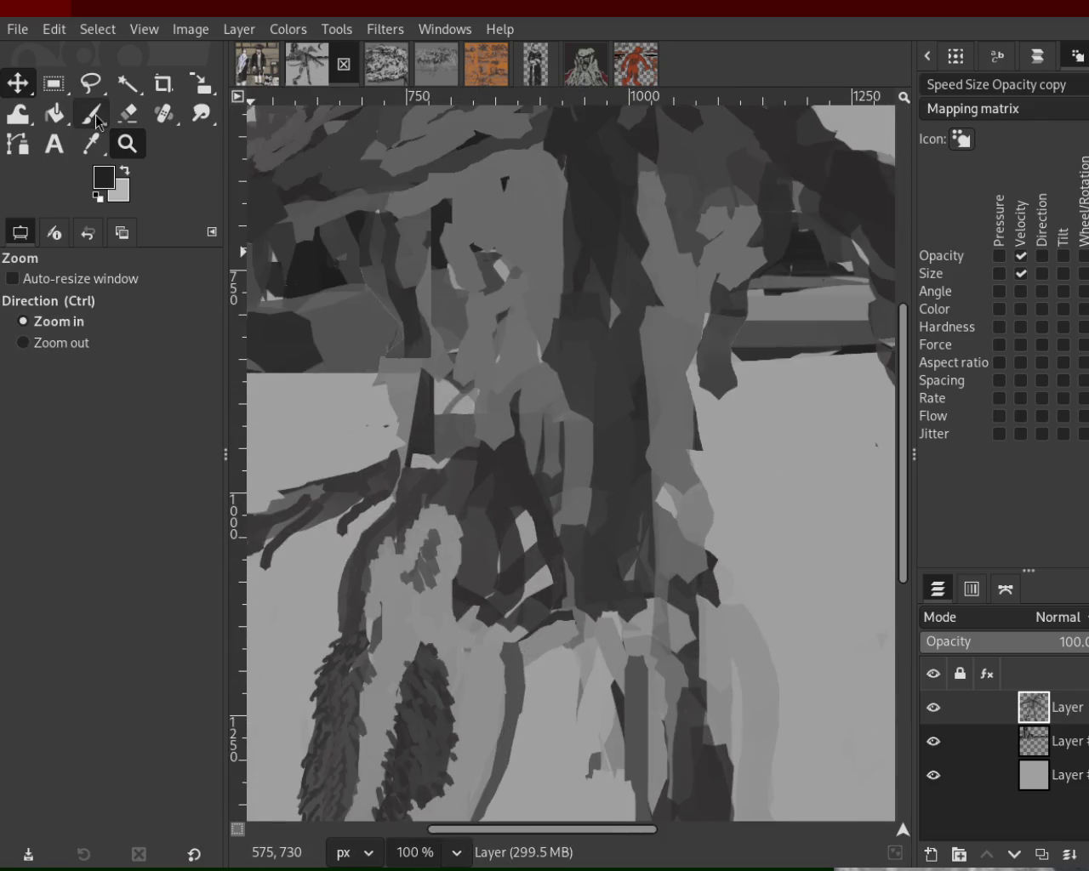
pyautogui.keyDown('ctrl'); pyautogui.click(459, 319); pyautogui.keyUp('ctrl')
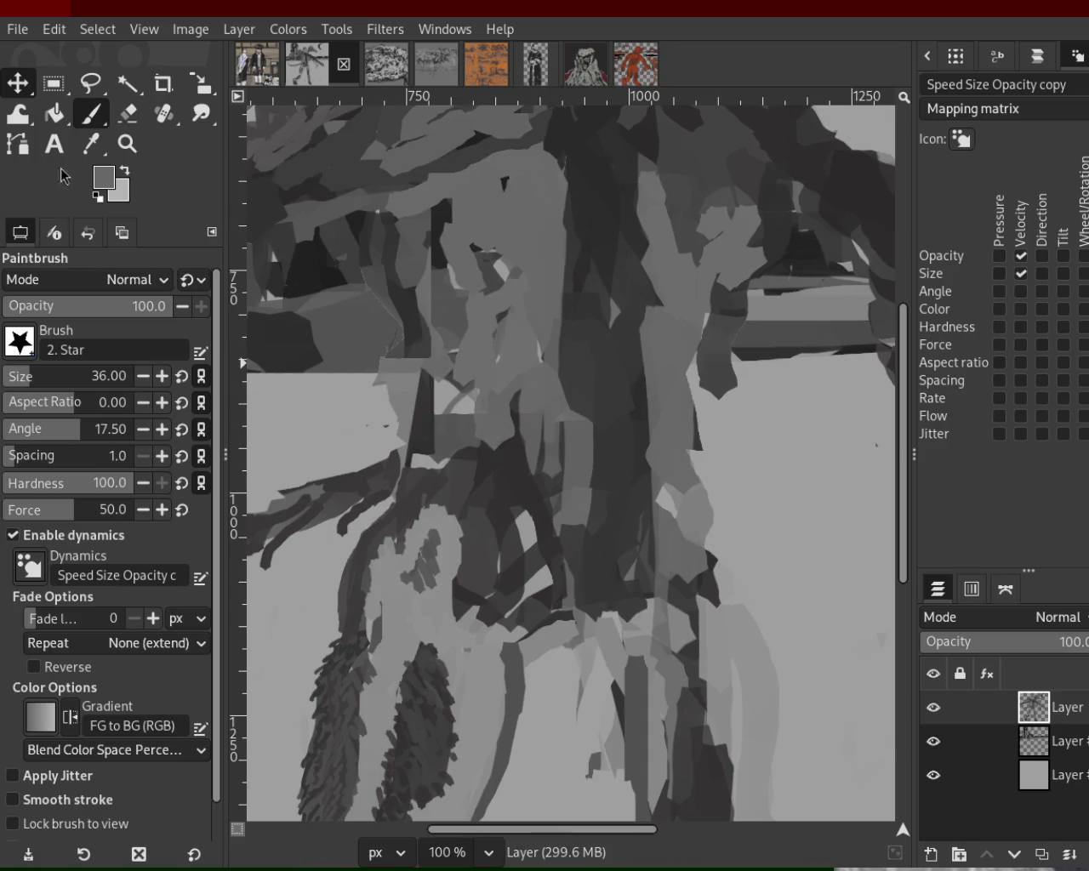
pyautogui.press('z')
pyautogui.keyDown('ctrl'); pyautogui.click(536, 455); pyautogui.keyUp('ctrl')
pyautogui.keyDown('ctrl'); pyautogui.click(536, 455); pyautogui.keyUp('ctrl')
pyautogui.keyDown('ctrl'); pyautogui.click(538, 456); pyautogui.keyUp('ctrl')
pyautogui.press('ctrl')
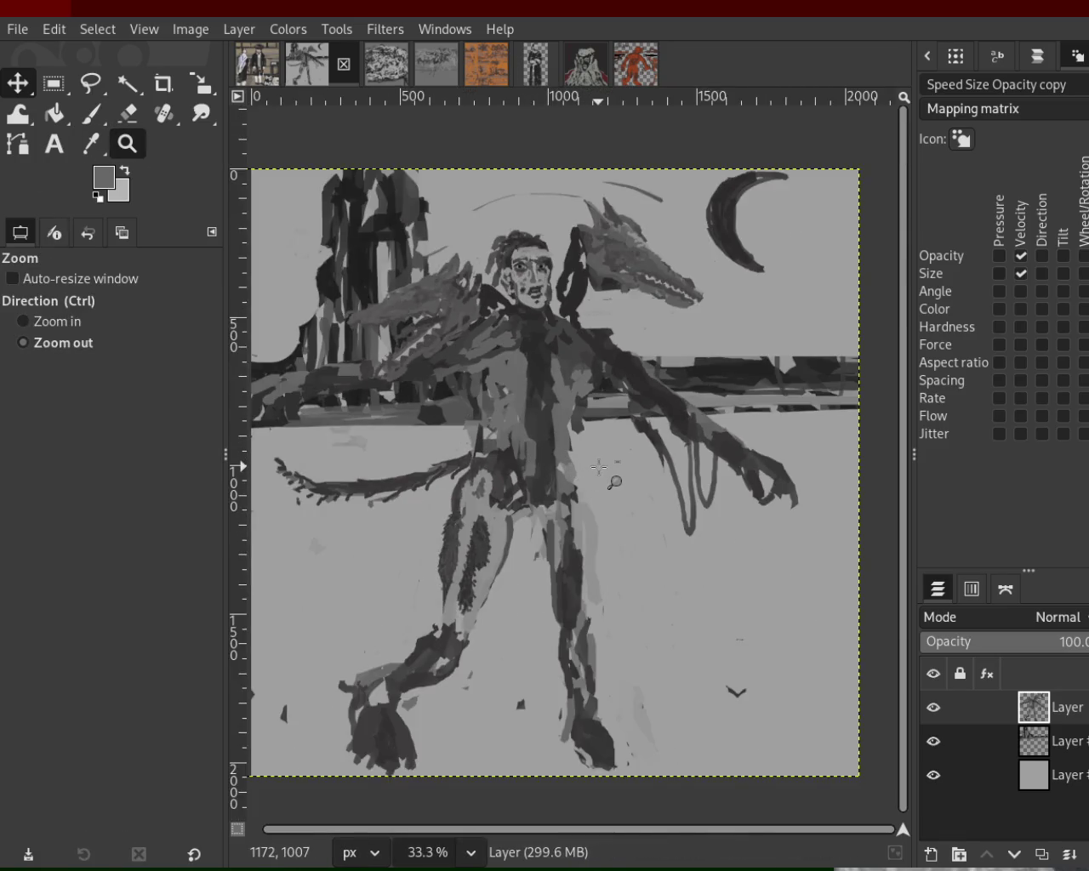
# - Save the painting as 57.xcf and zoom in on the dragon head and tail
pyautogui.hotkey('ctrl', 's')
pyautogui.keyDown('ctrl'); pyautogui.click(567, 425); pyautogui.keyUp('ctrl')
pyautogui.click(567, 425)
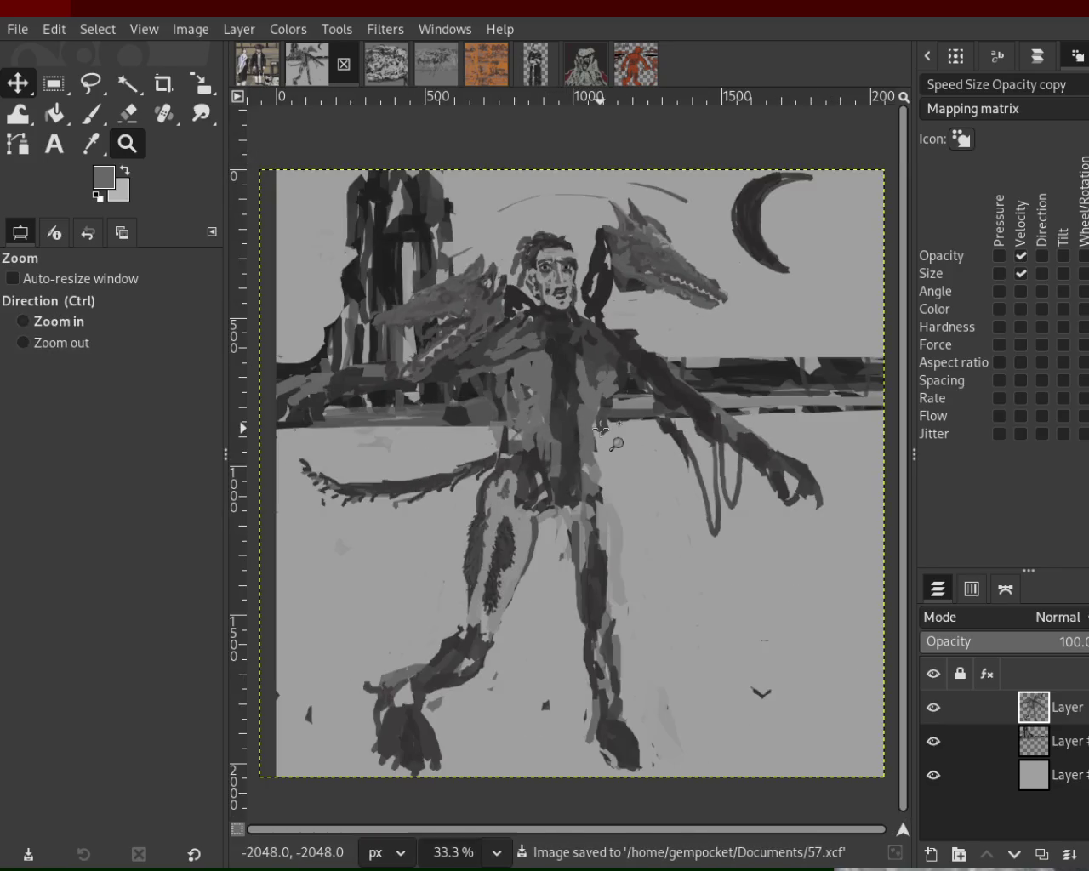
pyautogui.keyDown('ctrl'); pyautogui.click(595, 428); pyautogui.keyUp('ctrl')
pyautogui.keyDown('ctrl'); pyautogui.click(588, 428); pyautogui.keyUp('ctrl')
pyautogui.click(340, 424)
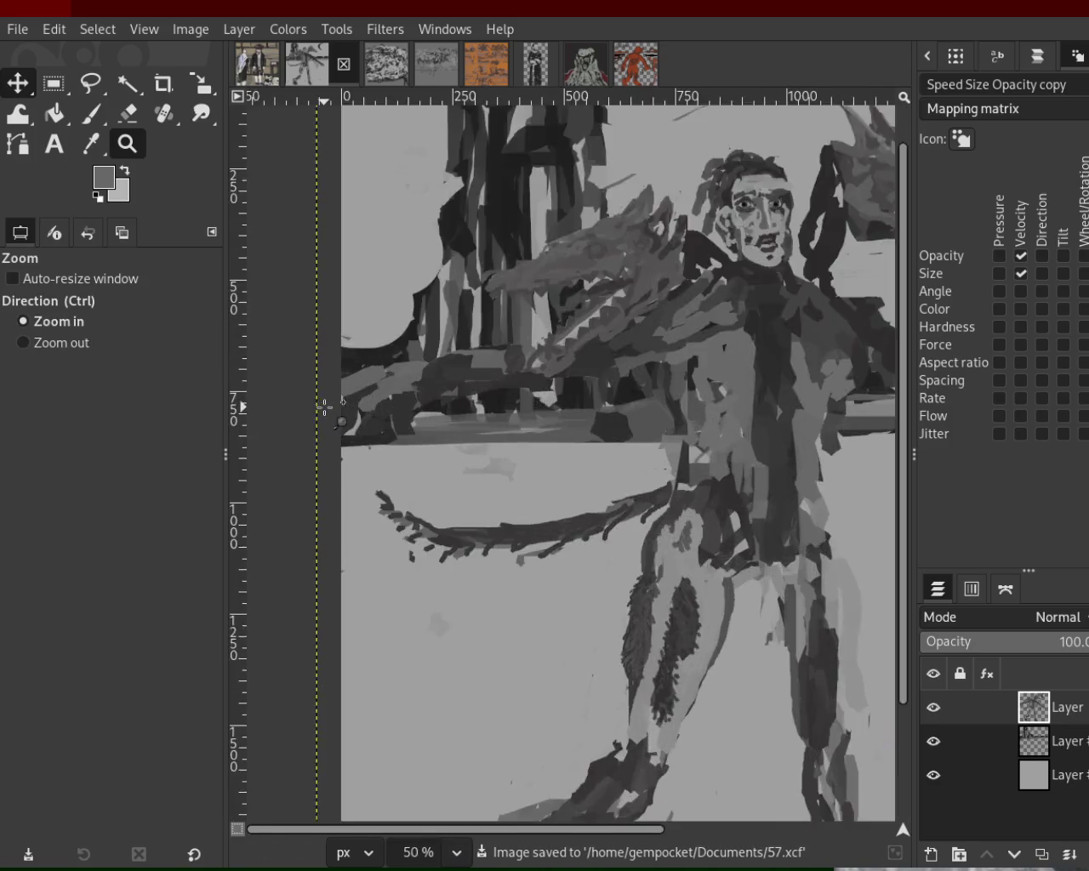
pyautogui.click(347, 417)
pyautogui.keyDown('ctrl'); pyautogui.click(400, 431); pyautogui.keyUp('ctrl')
pyautogui.click(400, 431)
pyautogui.keyDown('ctrl'); pyautogui.click(400, 431); pyautogui.keyUp('ctrl')
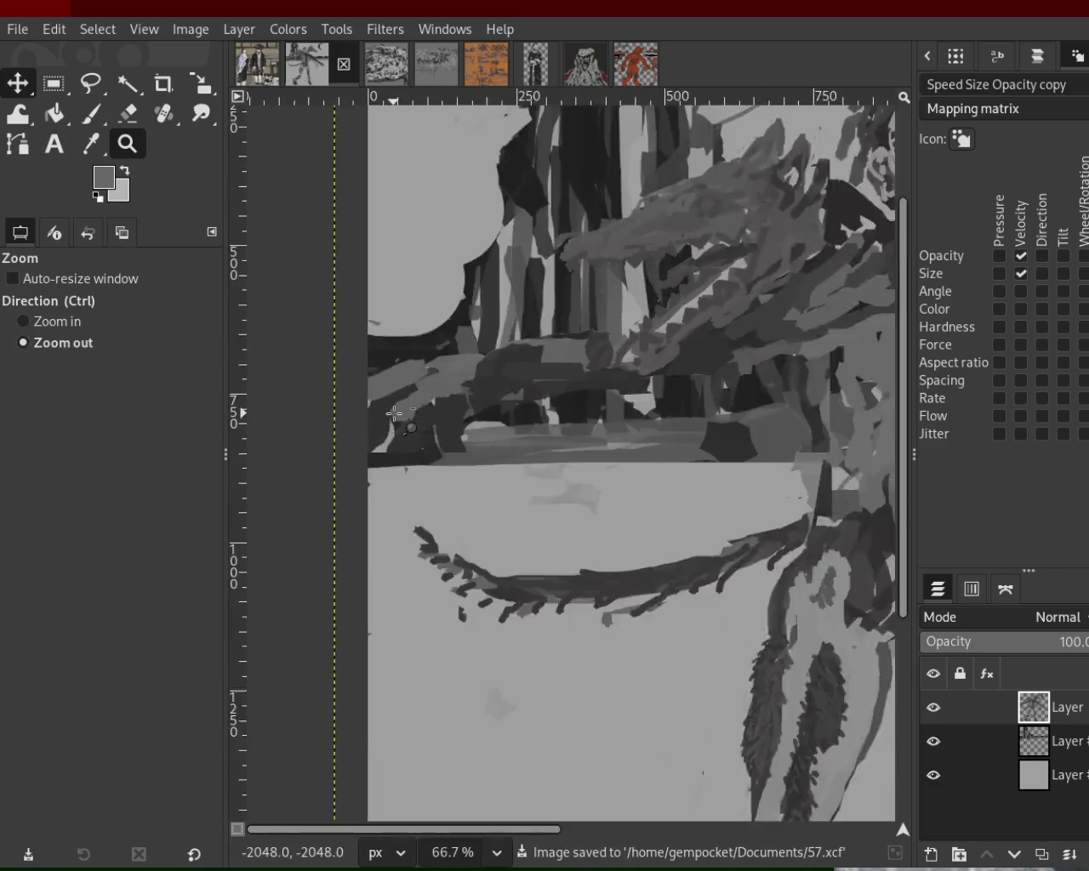
# - Zoom out to the whole figure, then in on its face
pyautogui.keyDown('ctrl'); pyautogui.click(459, 392); pyautogui.keyUp('ctrl')
pyautogui.click(513, 353)
pyautogui.keyDown('ctrl'); pyautogui.click(545, 349); pyautogui.keyUp('ctrl')
pyautogui.click(587, 345)
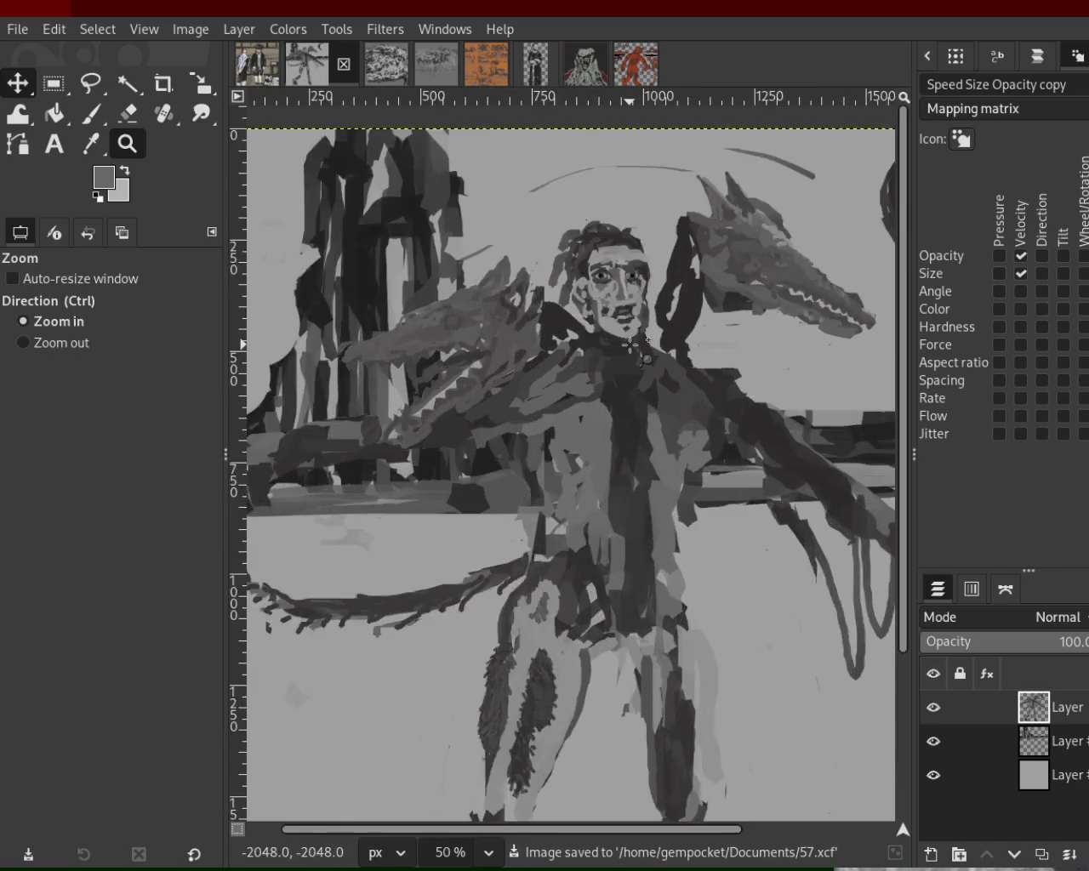
pyautogui.click(622, 343)
pyautogui.keyDown('ctrl'); pyautogui.click(622, 343); pyautogui.keyUp('ctrl')
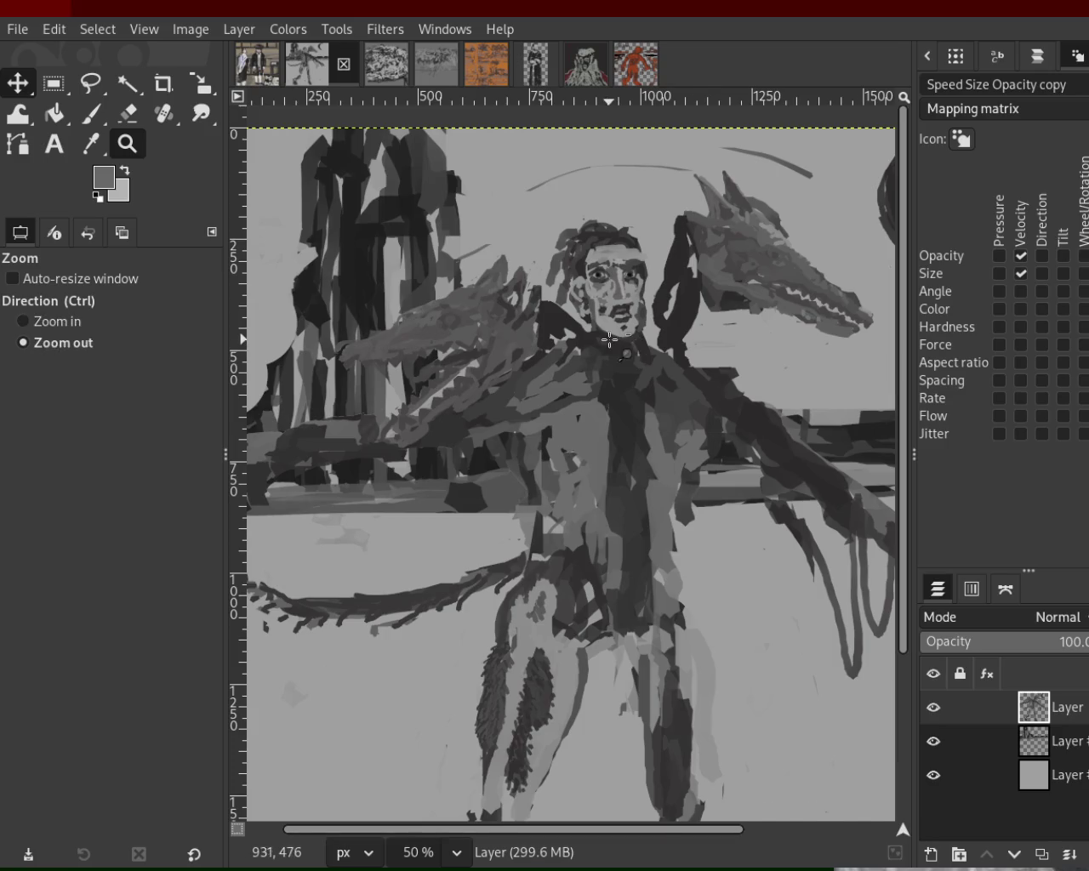
pyautogui.keyDown('ctrl'); pyautogui.click(611, 339); pyautogui.keyUp('ctrl')
pyautogui.click(602, 377)
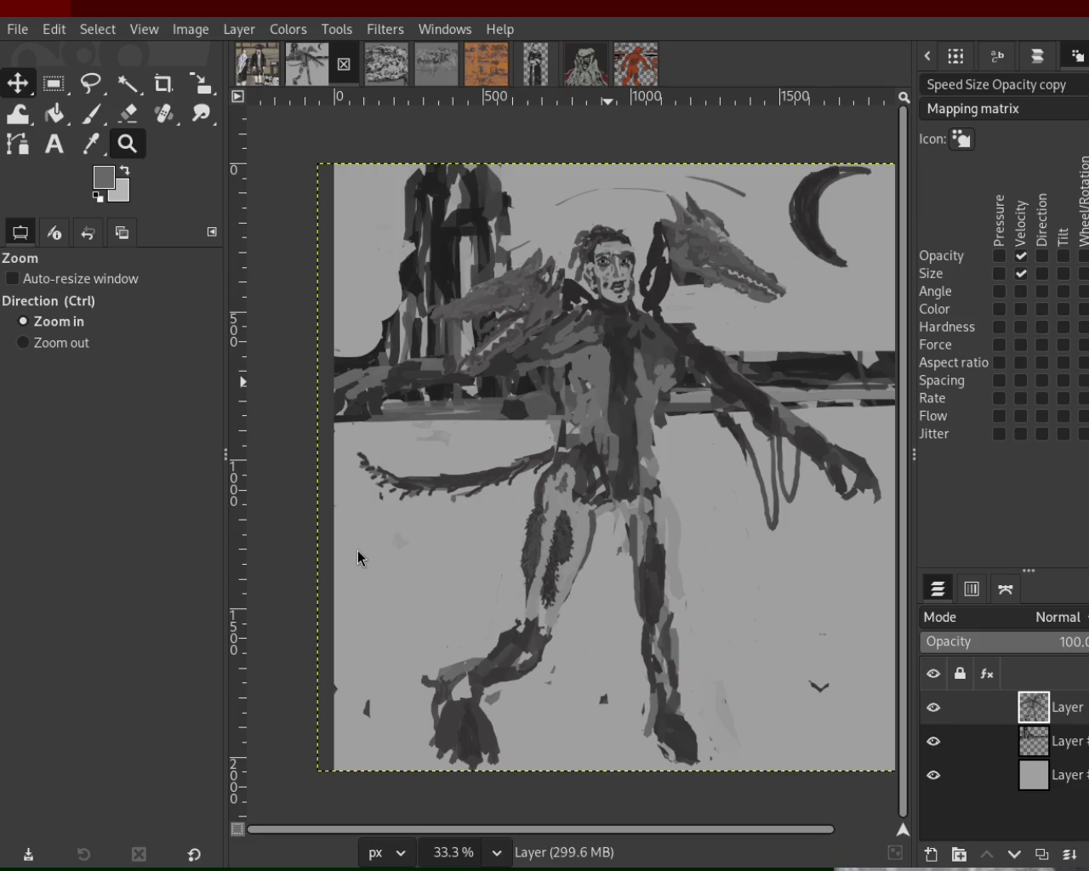
# - Zoom out to 33.3% to see the whole painting, then return to the street scene
pyautogui.keyDown('ctrl'); pyautogui.click(534, 377); pyautogui.keyUp('ctrl')
pyautogui.keyDown('ctrl'); pyautogui.click(533, 377); pyautogui.keyUp('ctrl')
pyautogui.click(533, 377)
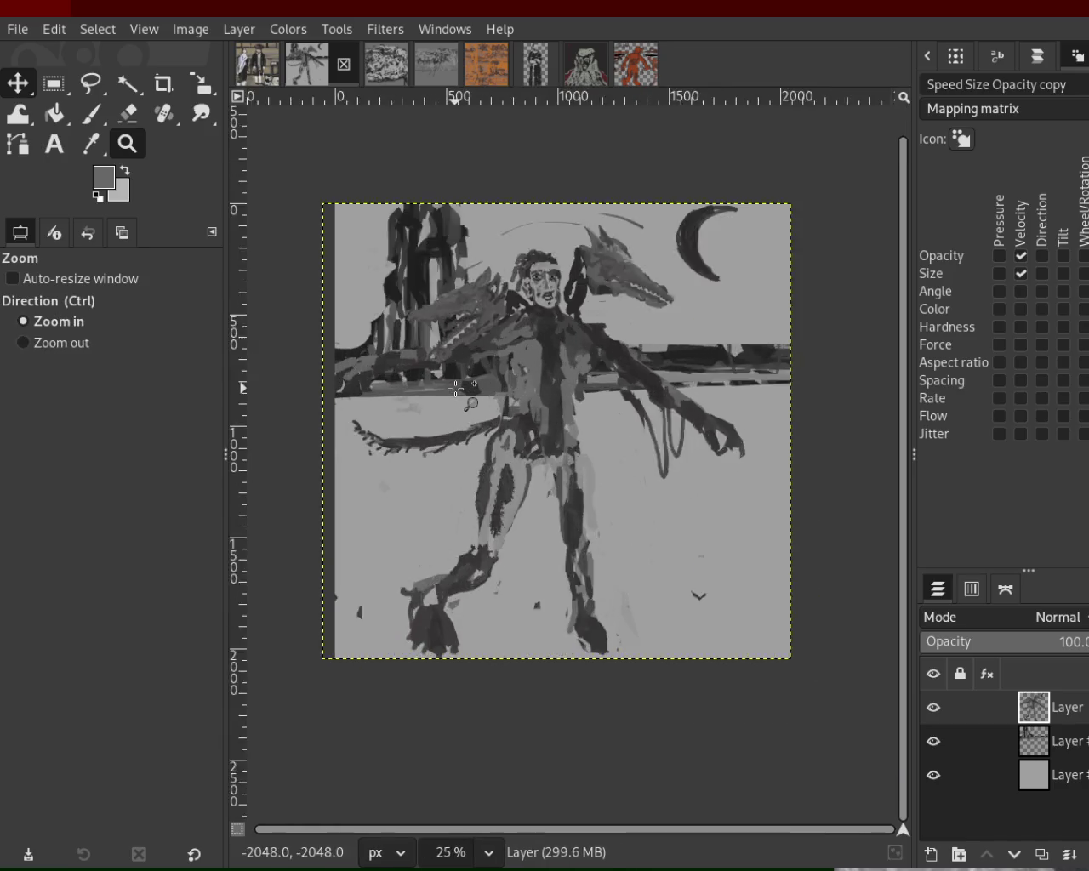
pyautogui.click(534, 377)
pyautogui.keyDown('ctrl'); pyautogui.click(533, 377); pyautogui.keyUp('ctrl')
pyautogui.click(534, 377)
pyautogui.keyDown('ctrl'); pyautogui.click(450, 369); pyautogui.keyUp('ctrl')
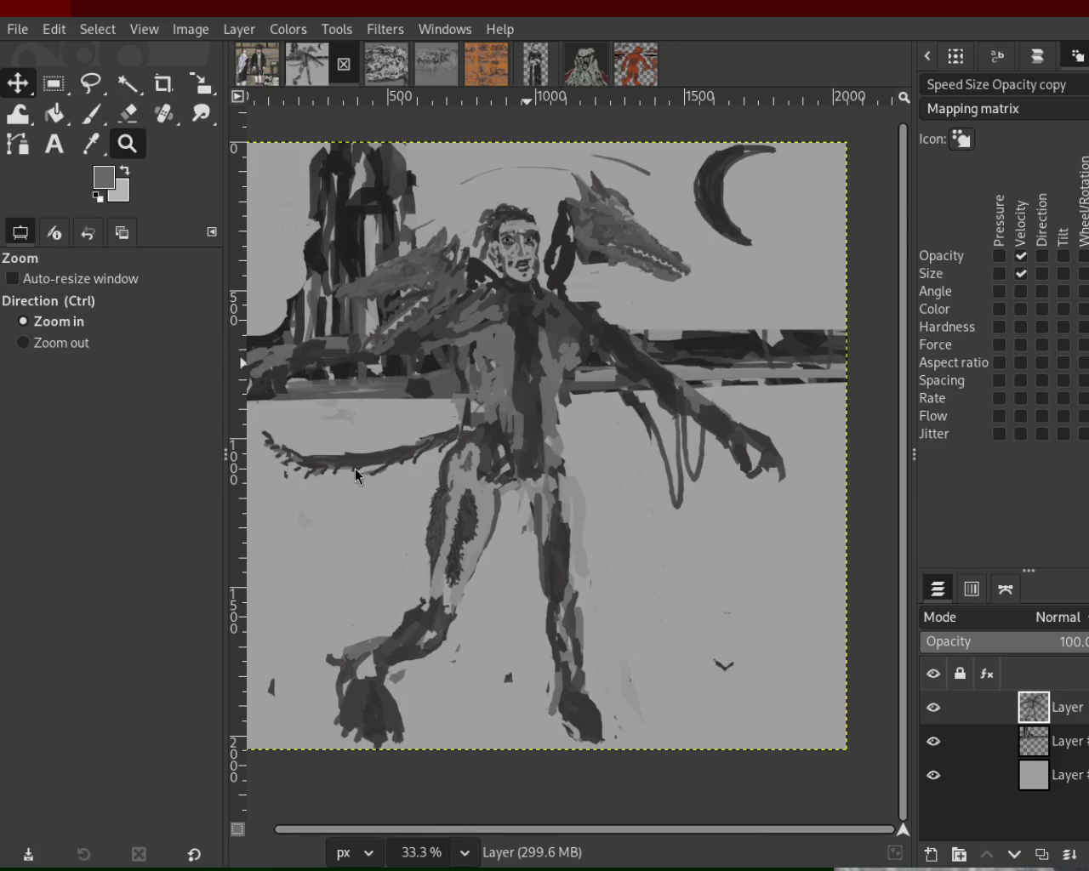
pyautogui.click(247, 73)
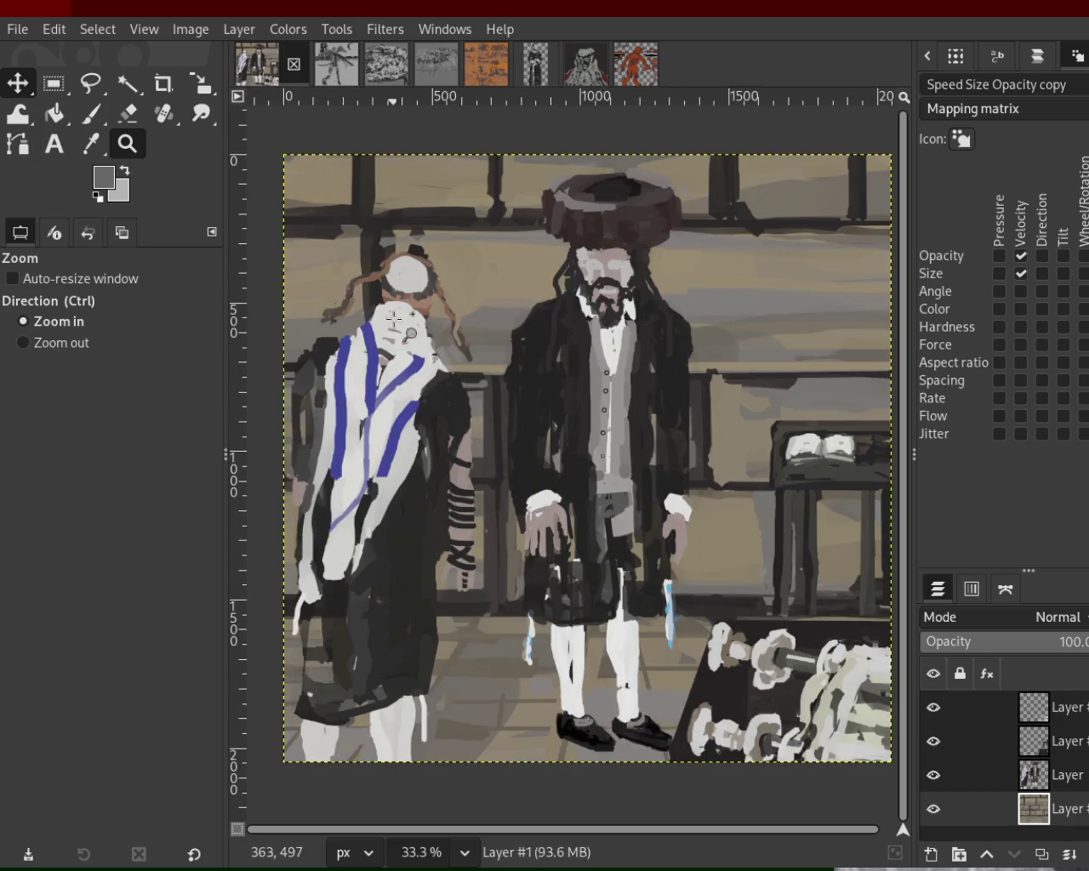
# - Zoom out on the street scene image
pyautogui.keyDown('ctrl'); pyautogui.click(426, 377); pyautogui.keyUp('ctrl')
pyautogui.keyDown('ctrl'); pyautogui.click(398, 357); pyautogui.keyUp('ctrl')
pyautogui.keyDown('ctrl'); pyautogui.click(398, 358); pyautogui.keyUp('ctrl')
pyautogui.scroll(3, 442, 366)
pyautogui.scroll(-2, 493, 380)
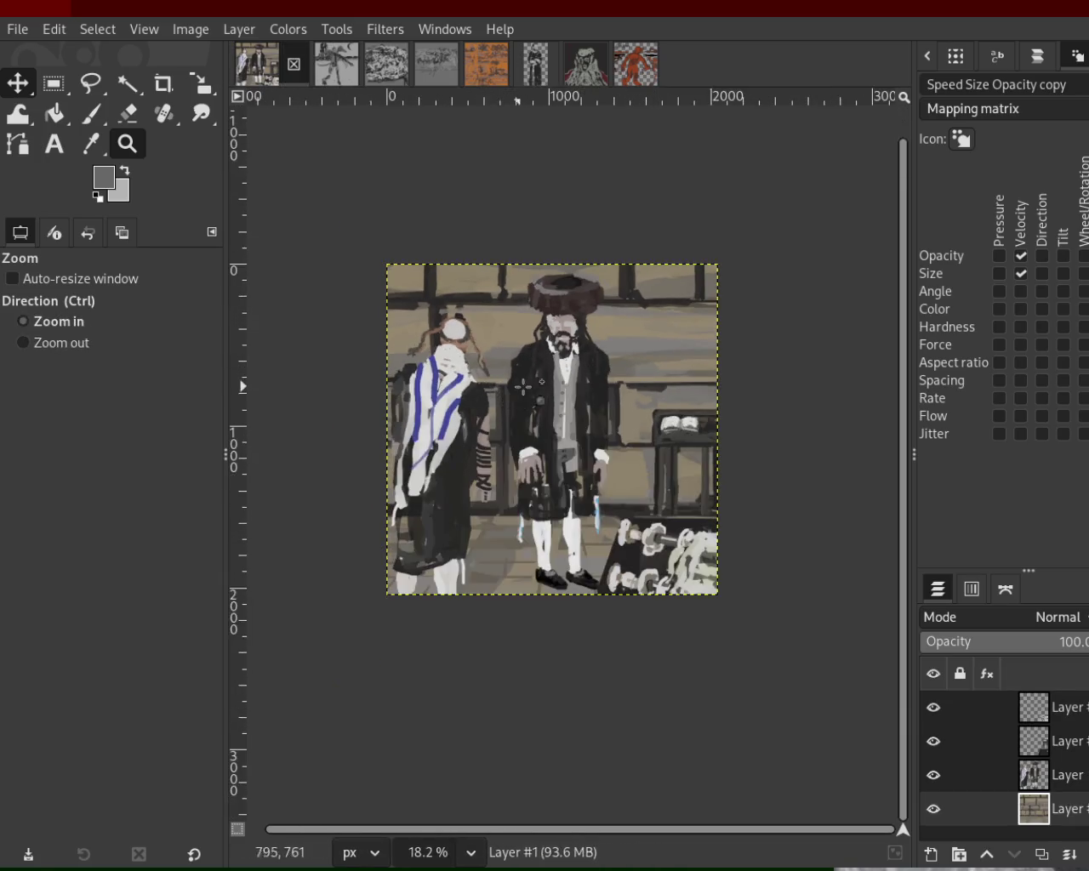
pyautogui.scroll(3, 519, 383)
pyautogui.scroll(-1, 529, 385)
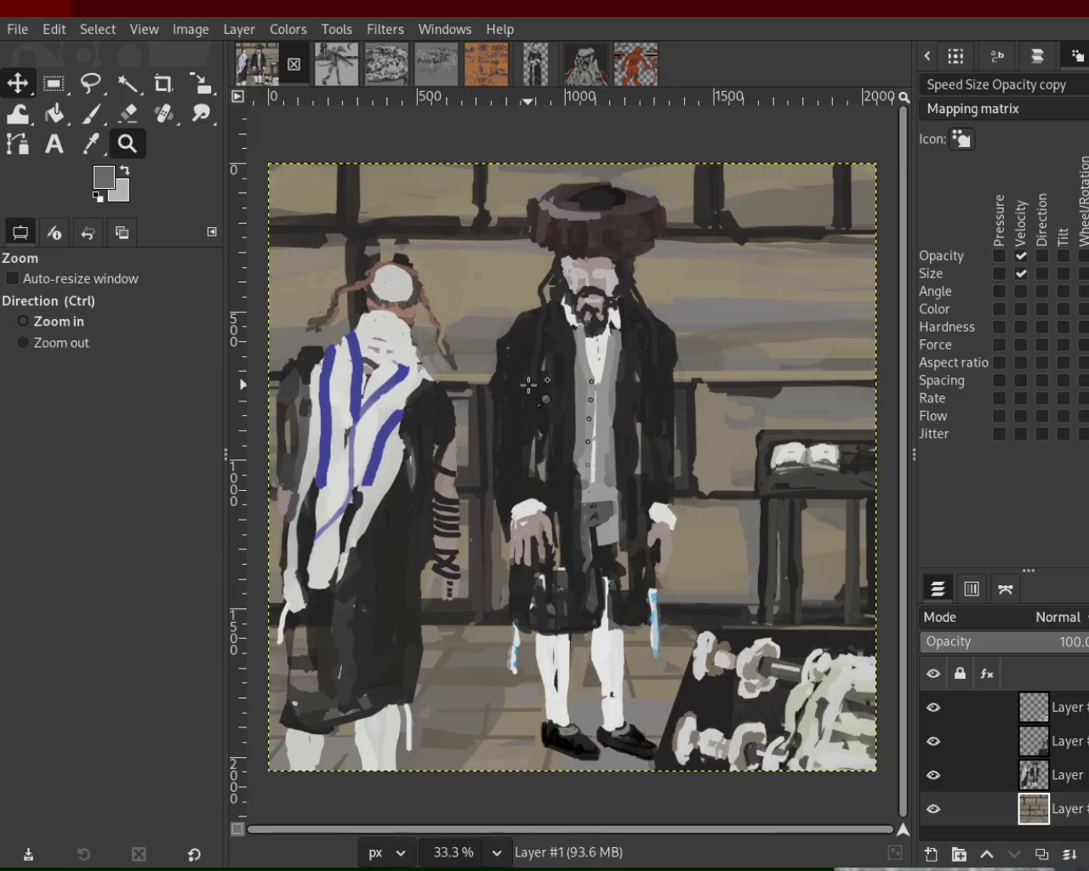
# - Switch through the image tabs to the grey scribble canvas and choose the Paintbrush
pyautogui.click(336, 64)
pyautogui.click(386, 63)
pyautogui.click(436, 70)
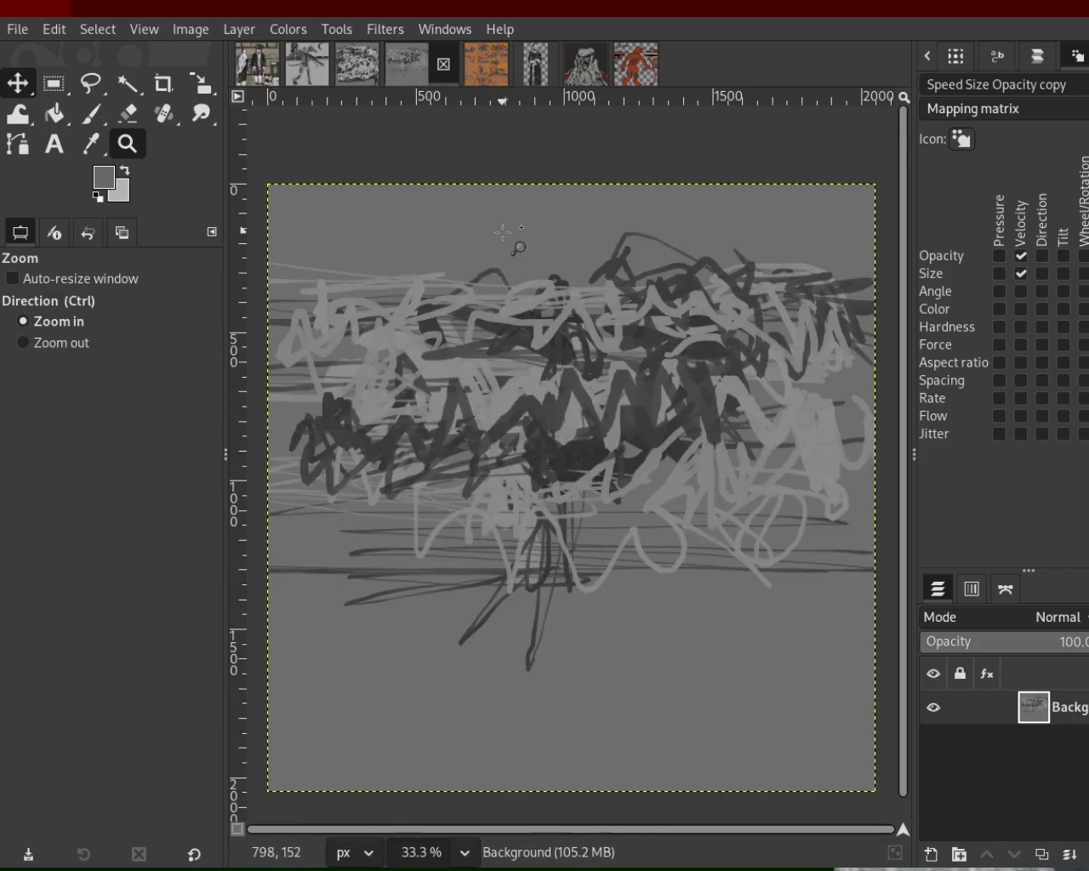
pyautogui.scroll(-1, 609, 391)
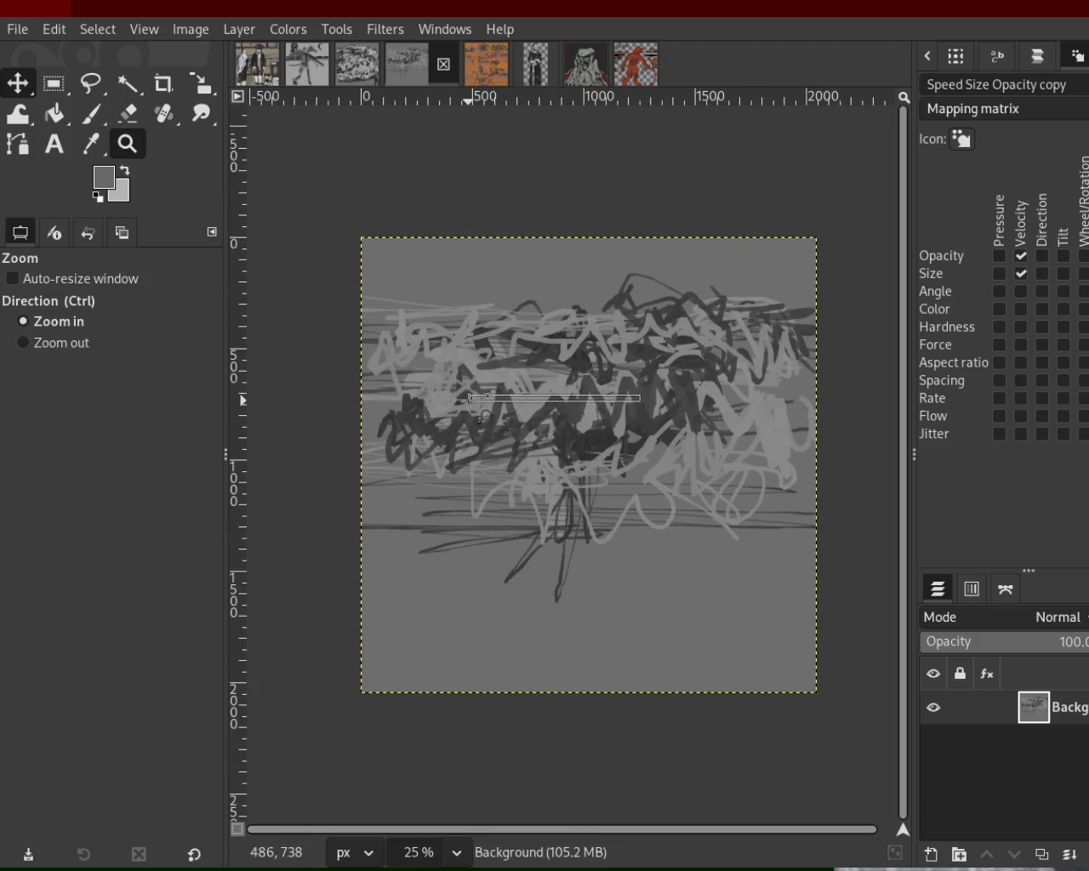
pyautogui.scroll(4, 570, 417)
pyautogui.scroll(-3, 570, 416)
pyautogui.click(91, 113)
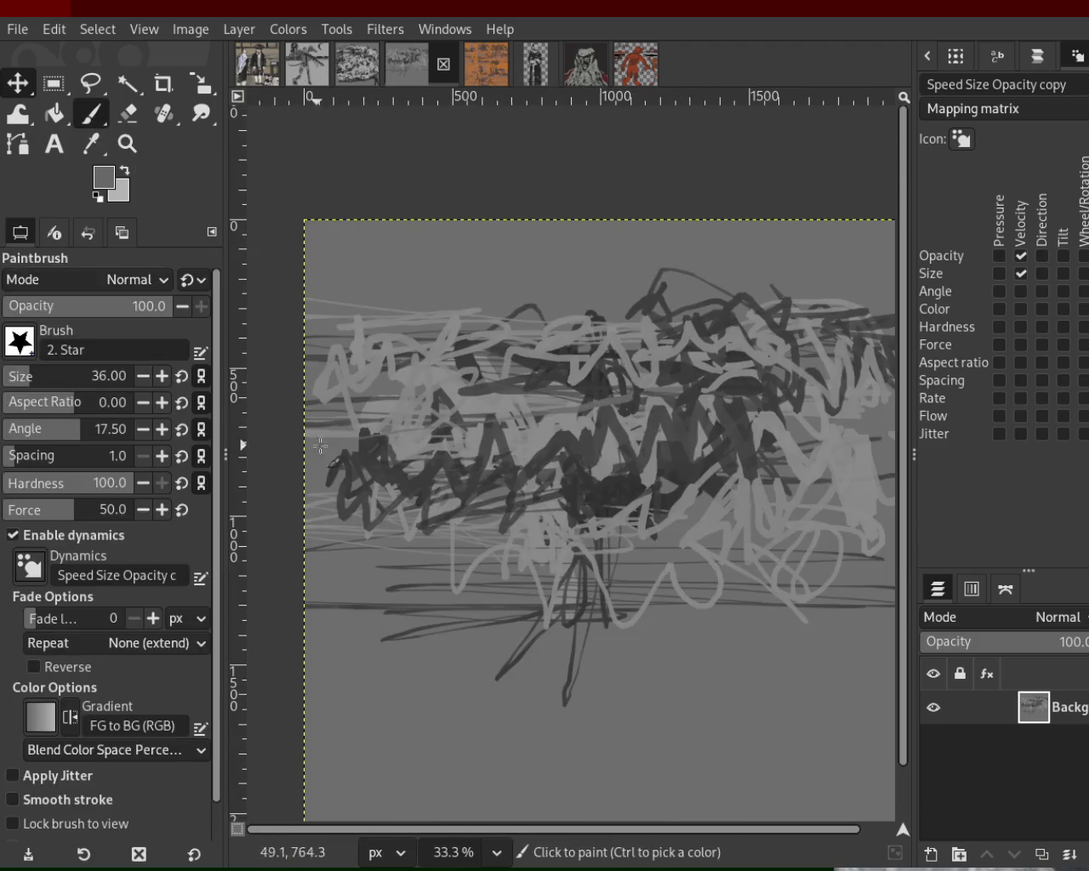
# - Paint broad and thin light-grey star strokes across the scribbles at brush sizes 113, 23 and 43
pyautogui.click(50, 384)
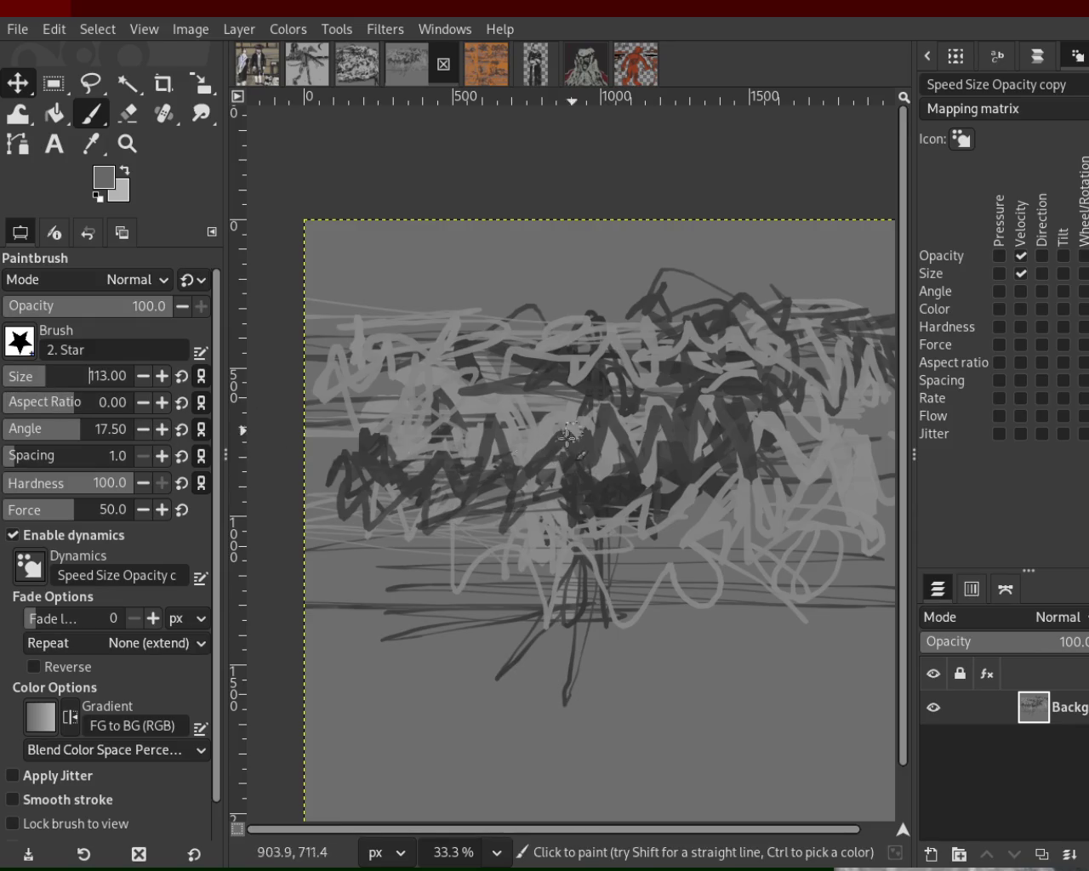
pyautogui.moveTo(563, 436)
pyautogui.mouseDown()
pyautogui.moveTo(449, 467)
pyautogui.moveTo(678, 414)
pyautogui.mouseUp()
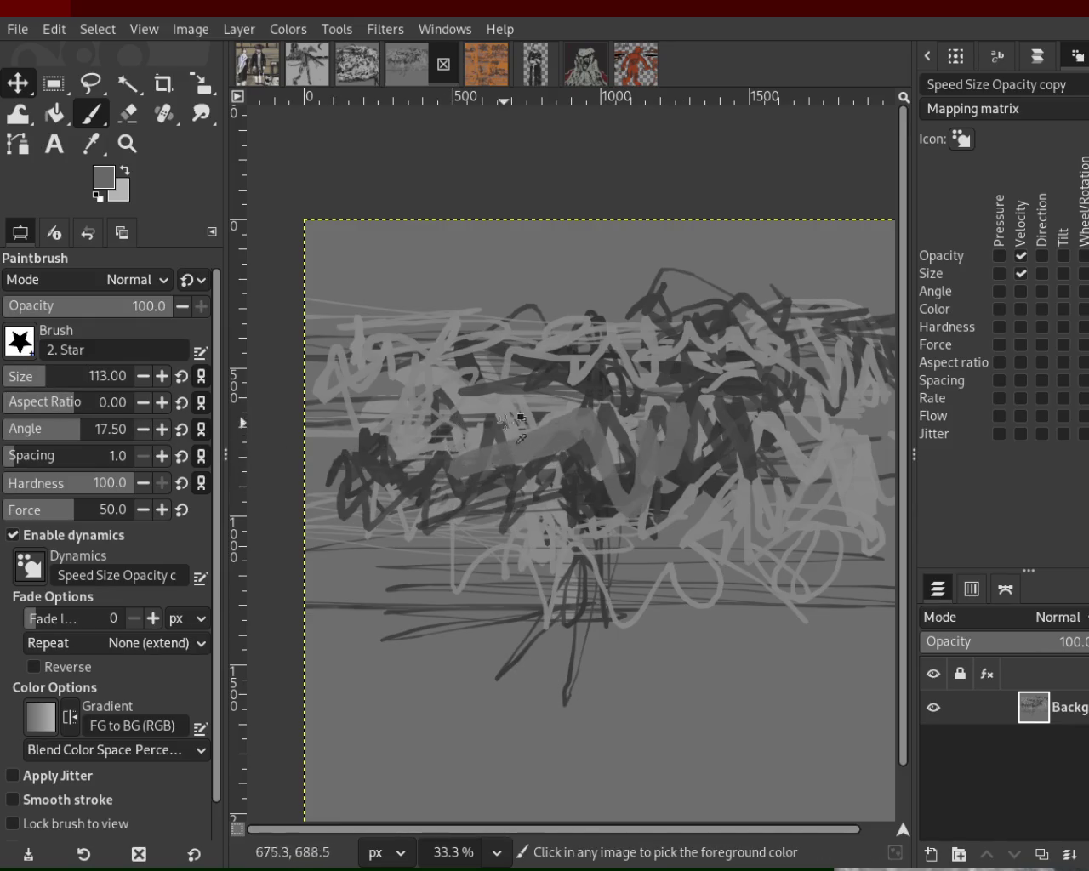
pyautogui.click(26, 376)
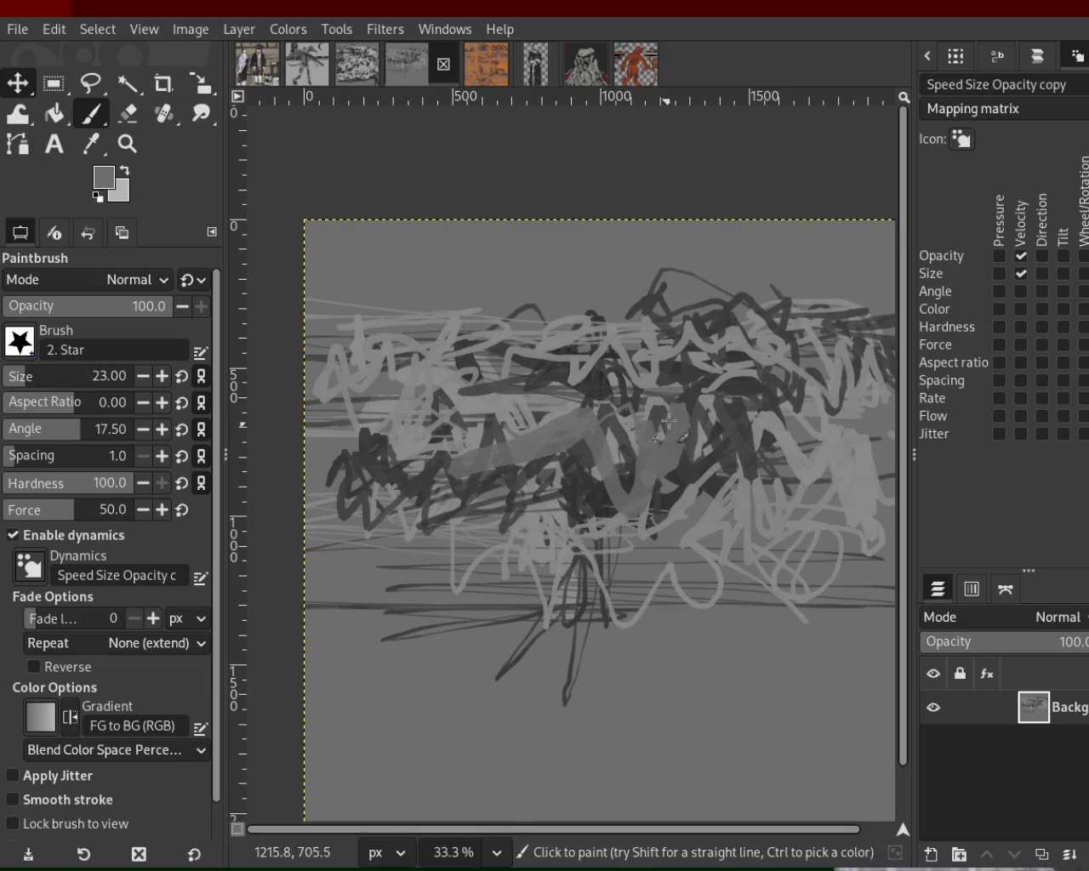
pyautogui.click(60, 390)
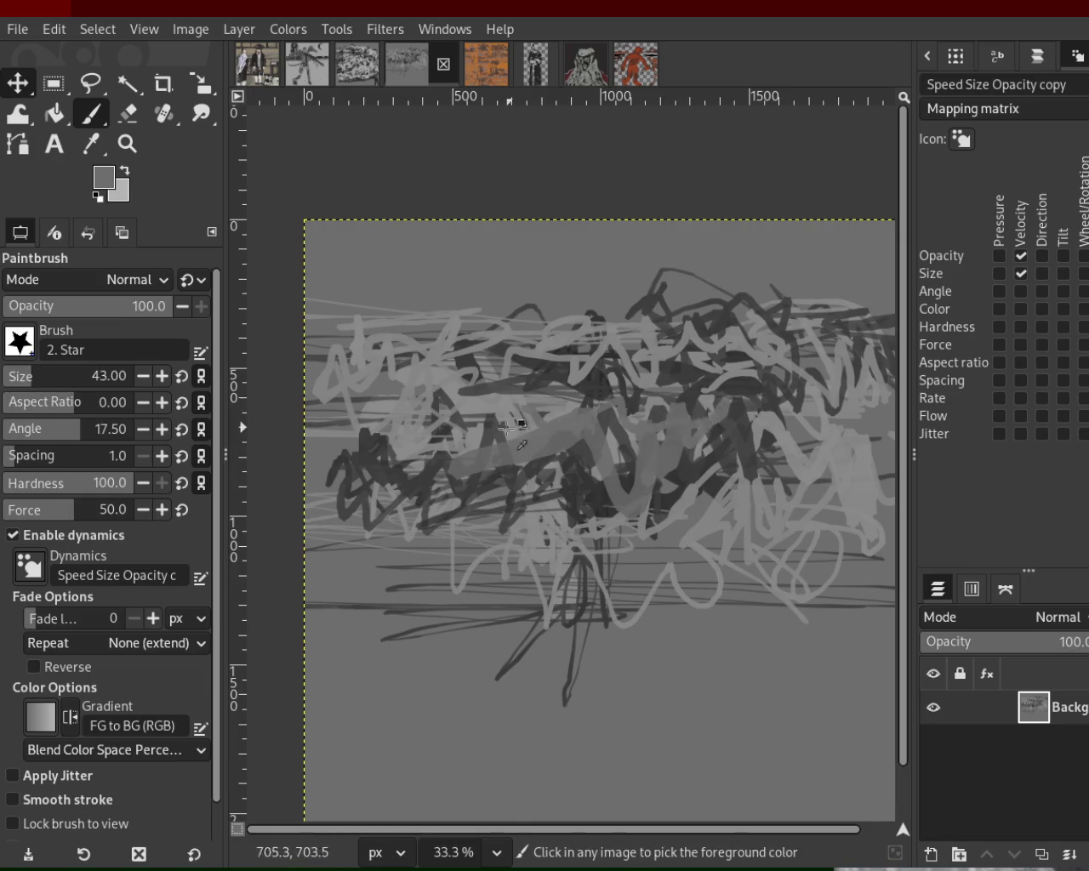
pyautogui.moveTo(509, 417); pyautogui.dragTo(688, 421)
pyautogui.moveTo(770, 402); pyautogui.dragTo(380, 428)
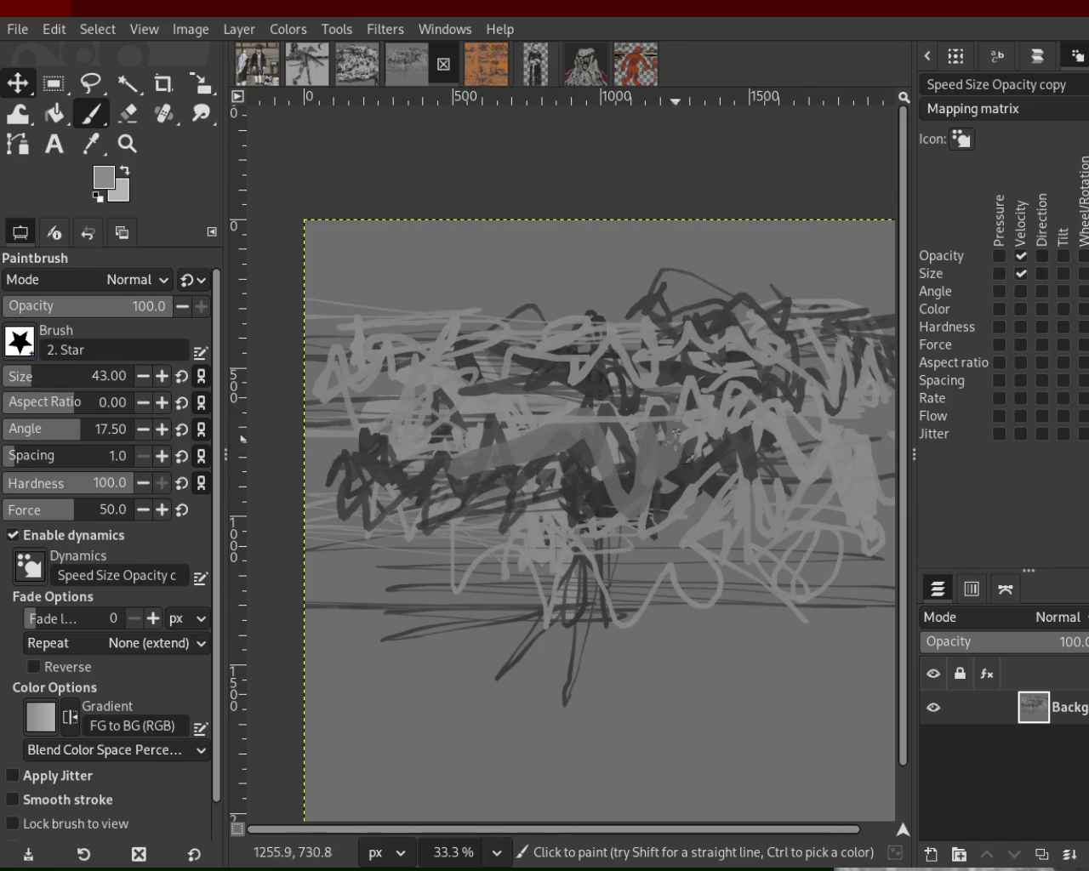
# - Sample near-black from the canvas and paint dark horizontal and zigzag strokes across the middle
pyautogui.keyDown('ctrl'); pyautogui.click(598, 449); pyautogui.keyUp('ctrl')
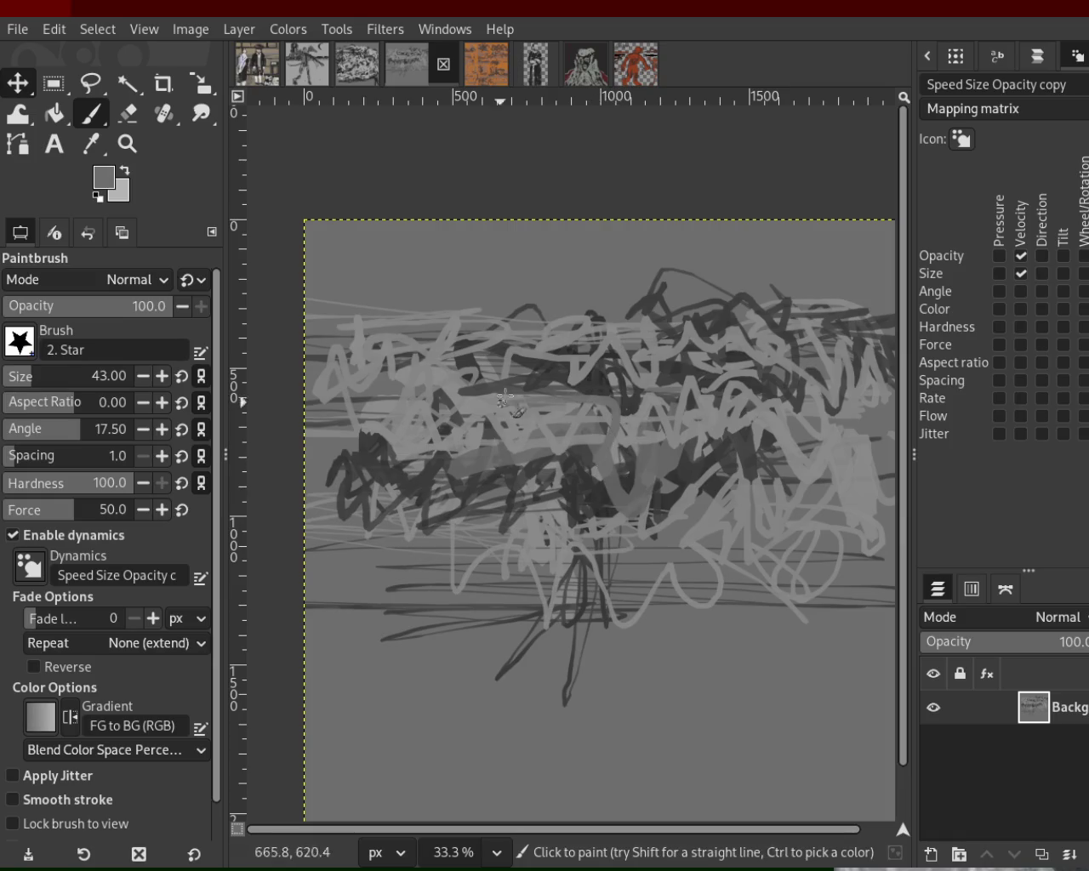
pyautogui.keyDown('ctrl'); pyautogui.click(602, 385); pyautogui.keyUp('ctrl')
pyautogui.moveTo(605, 387)
pyautogui.mouseDown()
pyautogui.moveTo(518, 415)
pyautogui.moveTo(613, 408)
pyautogui.moveTo(323, 416)
pyautogui.mouseUp()
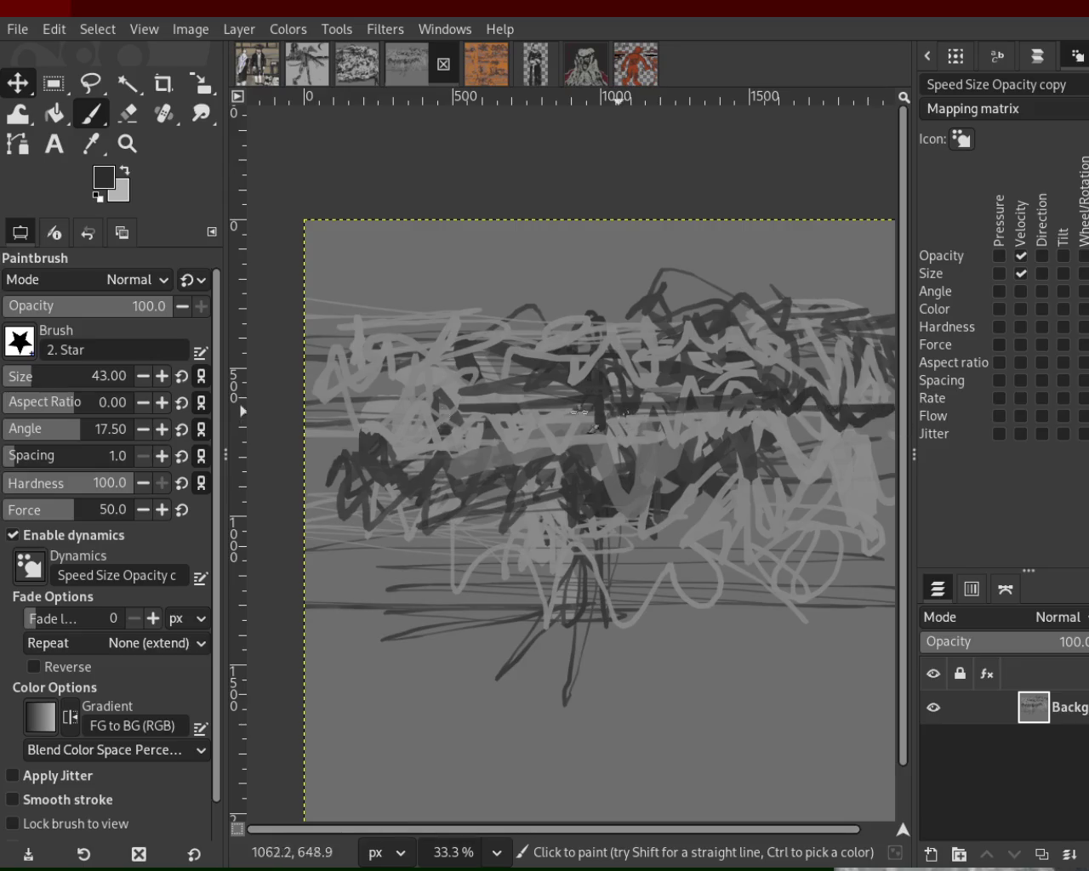
pyautogui.moveTo(749, 502)
pyautogui.mouseDown()
pyautogui.moveTo(791, 524)
pyautogui.moveTo(879, 497)
pyautogui.moveTo(791, 492)
pyautogui.mouseUp()
pyautogui.moveTo(714, 502)
pyautogui.mouseDown()
pyautogui.moveTo(368, 541)
pyautogui.moveTo(387, 503)
pyautogui.moveTo(490, 506)
pyautogui.moveTo(555, 524)
pyautogui.moveTo(413, 465)
pyautogui.moveTo(569, 488)
pyautogui.mouseUp()
# - Sweep light-grey strokes across the lower mass, then a near-black stroke leftward across it
pyautogui.keyDown('ctrl'); pyautogui.click(554, 522); pyautogui.keyUp('ctrl')
pyautogui.moveTo(444, 547); pyautogui.dragTo(647, 508)
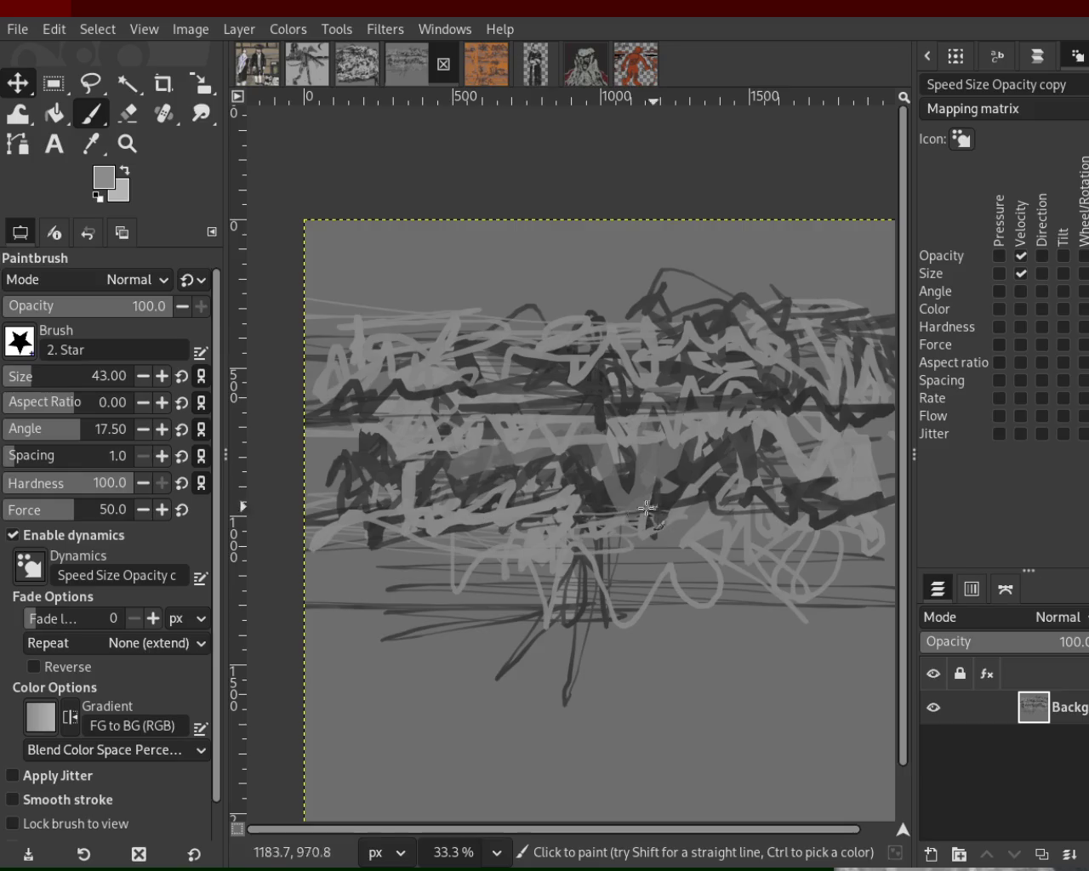
pyautogui.moveTo(570, 403)
pyautogui.mouseDown()
pyautogui.moveTo(617, 530)
pyautogui.moveTo(614, 508)
pyautogui.moveTo(891, 504)
pyautogui.mouseUp()
pyautogui.keyDown('ctrl'); pyautogui.click(617, 530); pyautogui.keyUp('ctrl')
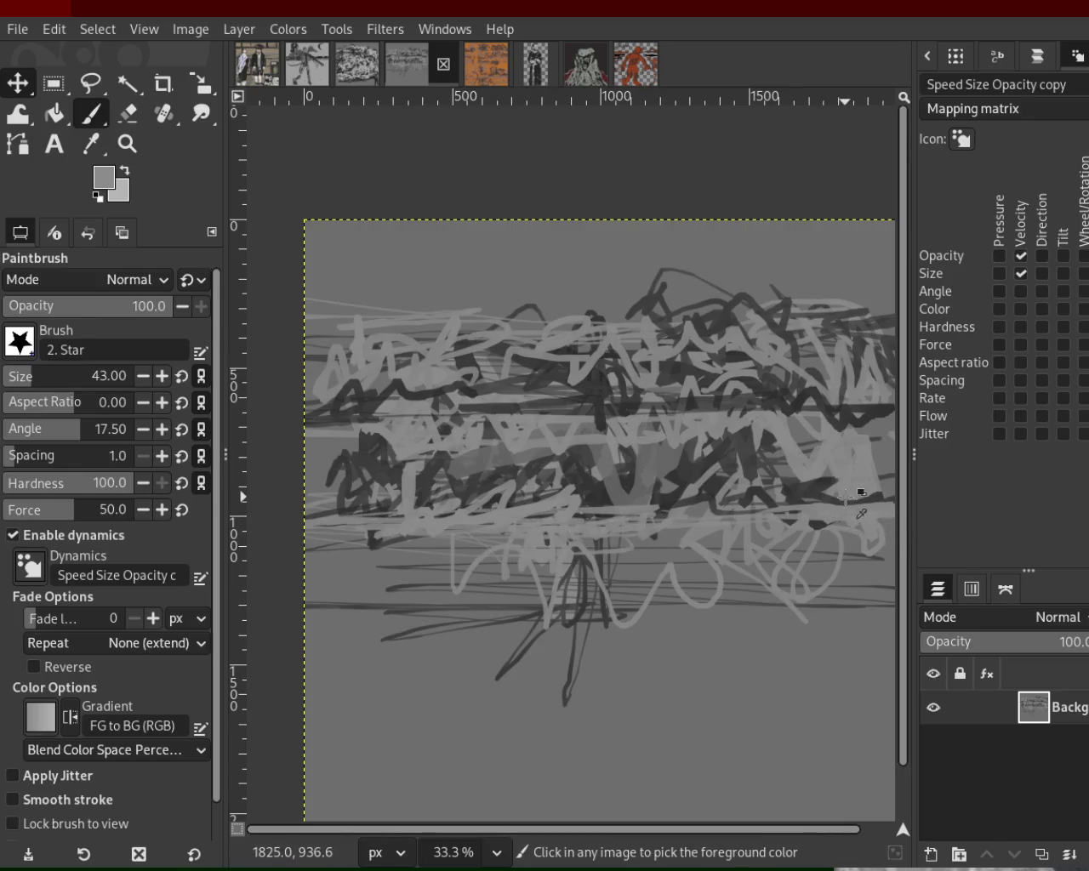
pyautogui.keyDown('ctrl'); pyautogui.click(852, 498); pyautogui.keyUp('ctrl')
pyautogui.moveTo(650, 502); pyautogui.dragTo(393, 494)
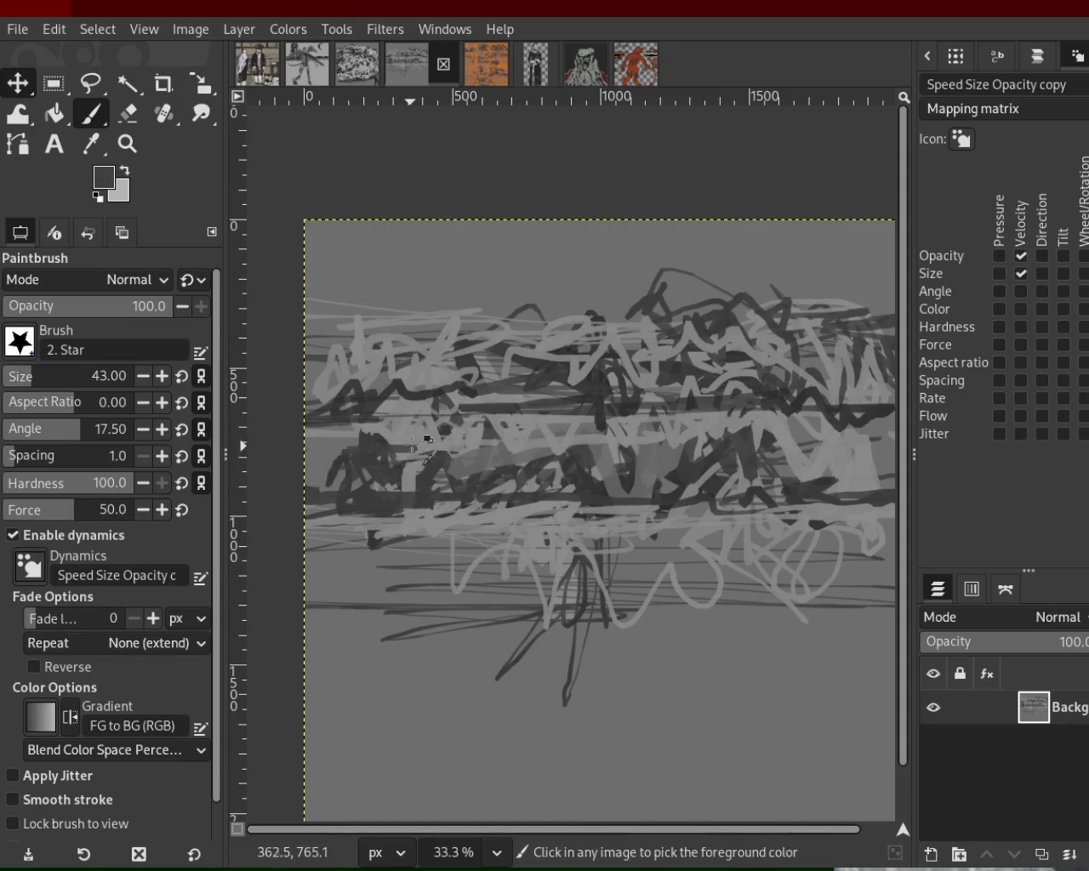
pyautogui.keyDown('ctrl'); pyautogui.click(360, 439); pyautogui.keyUp('ctrl')
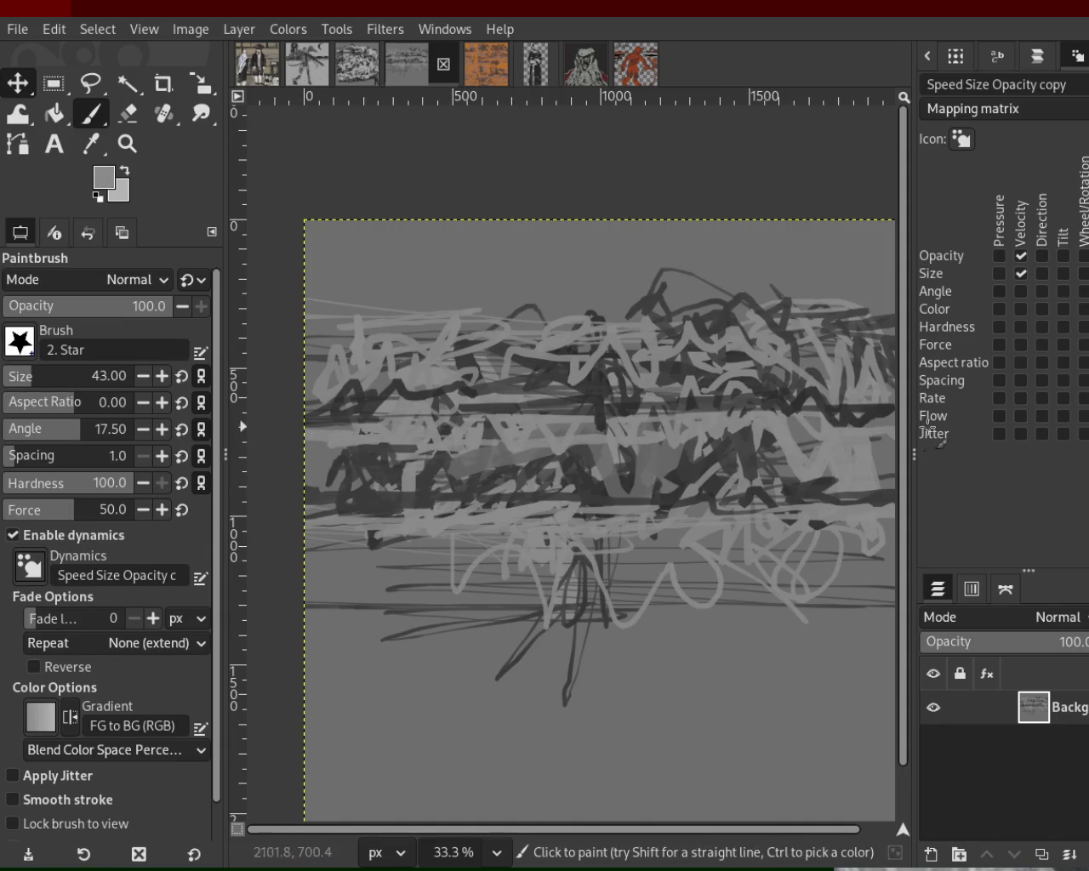
# - Scribble light grey over the upper mass and start a trunk with light and dark downward strokes
pyautogui.moveTo(448, 341)
pyautogui.mouseDown()
pyautogui.moveTo(817, 330)
pyautogui.moveTo(838, 308)
pyautogui.mouseUp()
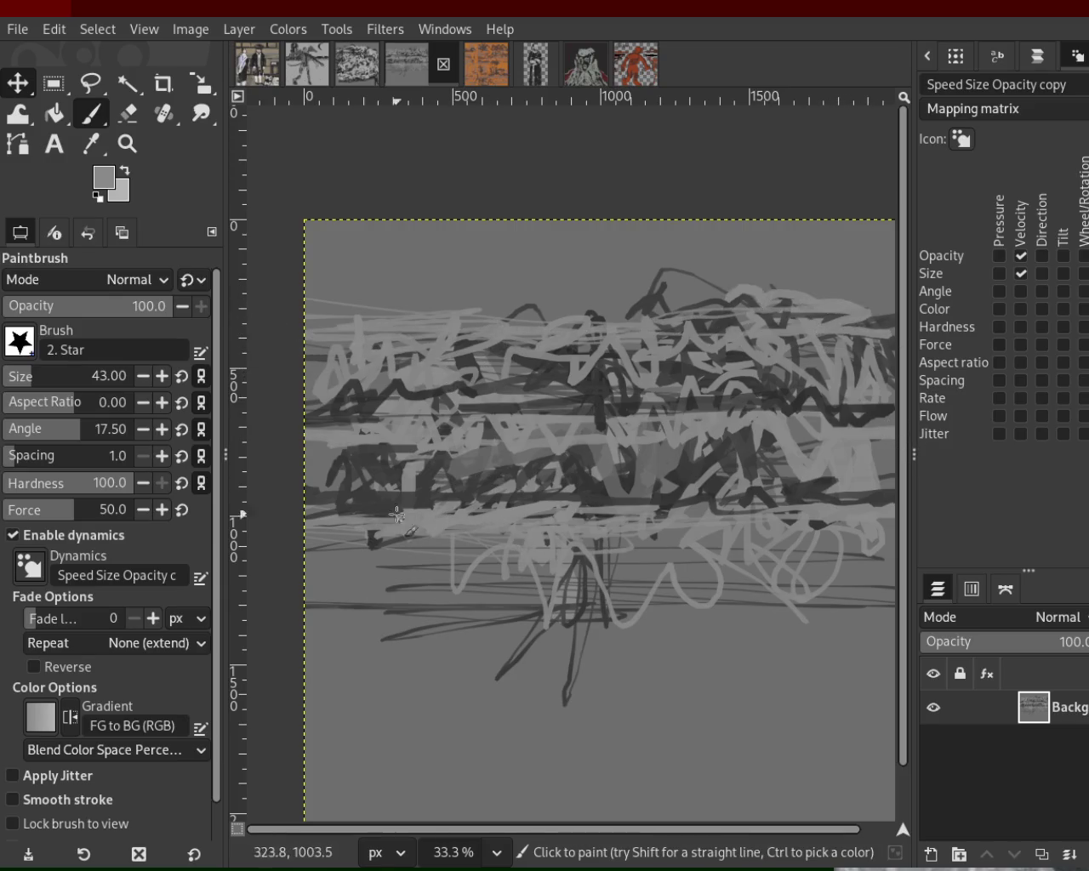
pyautogui.moveTo(608, 551)
pyautogui.mouseDown()
pyautogui.moveTo(635, 699)
pyautogui.moveTo(608, 689)
pyautogui.moveTo(478, 705)
pyautogui.mouseUp()
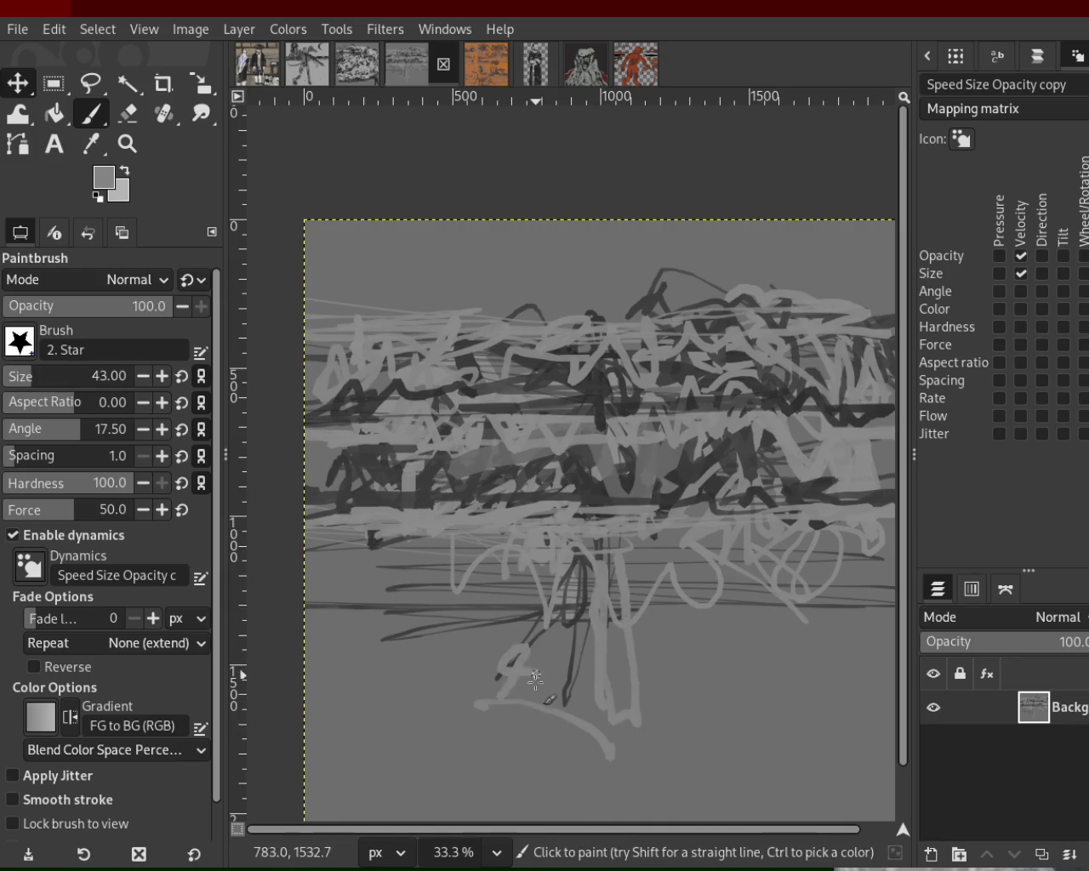
pyautogui.keyDown('ctrl'); pyautogui.click(576, 622); pyautogui.keyUp('ctrl')
pyautogui.moveTo(578, 601)
pyautogui.mouseDown()
pyautogui.moveTo(577, 708)
pyautogui.moveTo(530, 561)
pyautogui.moveTo(517, 553)
pyautogui.mouseUp()
pyautogui.hotkey('ctrl', 'z')
pyautogui.keyDown('ctrl'); pyautogui.click(542, 526); pyautogui.keyUp('ctrl')
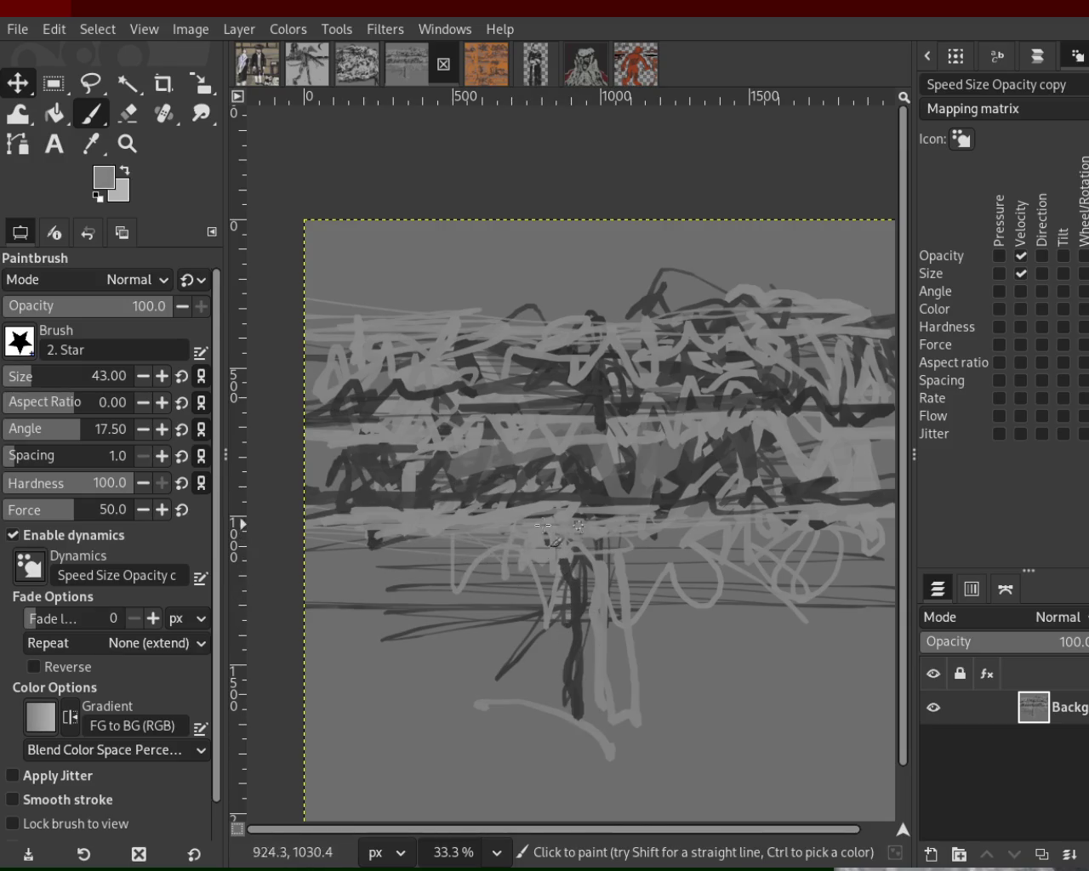
pyautogui.hotkey('ctrl', 'y')
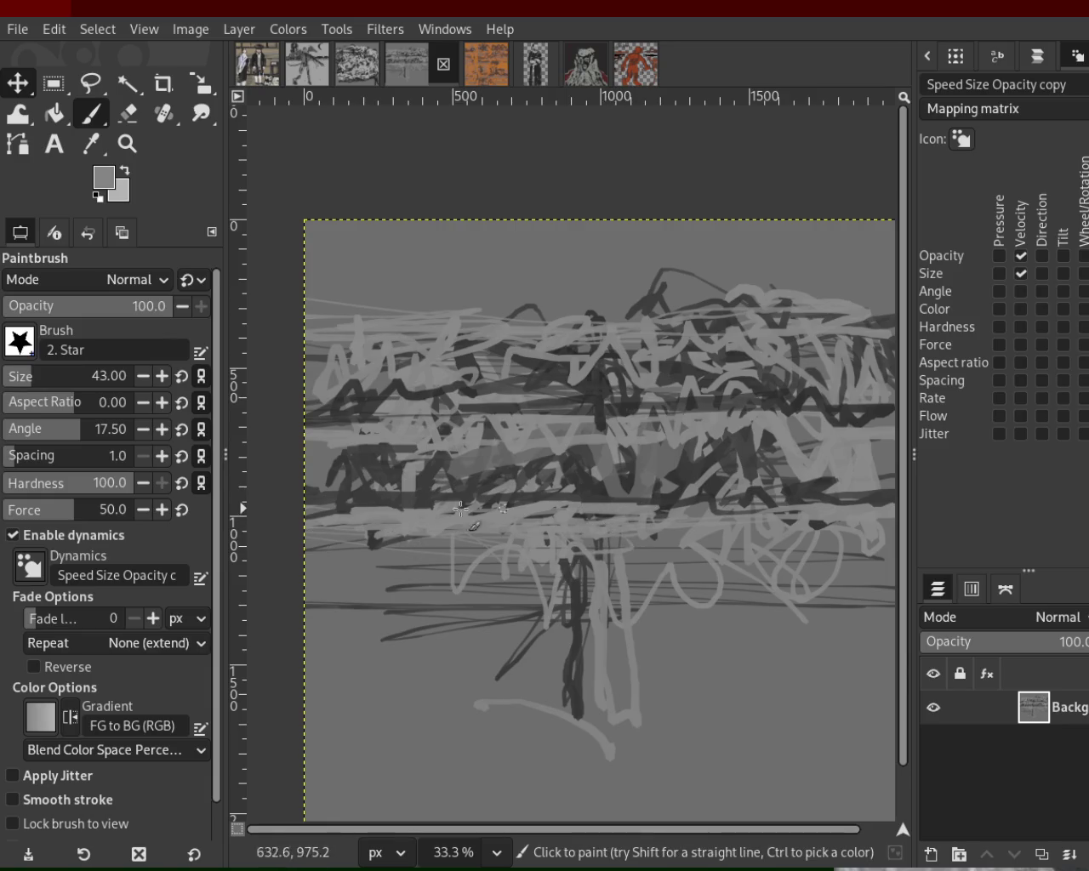
# - Add a dark band under the mass, a light-grey trunk stroke, and dark strokes at its base
pyautogui.keyDown('ctrl'); pyautogui.click(638, 502); pyautogui.keyUp('ctrl')
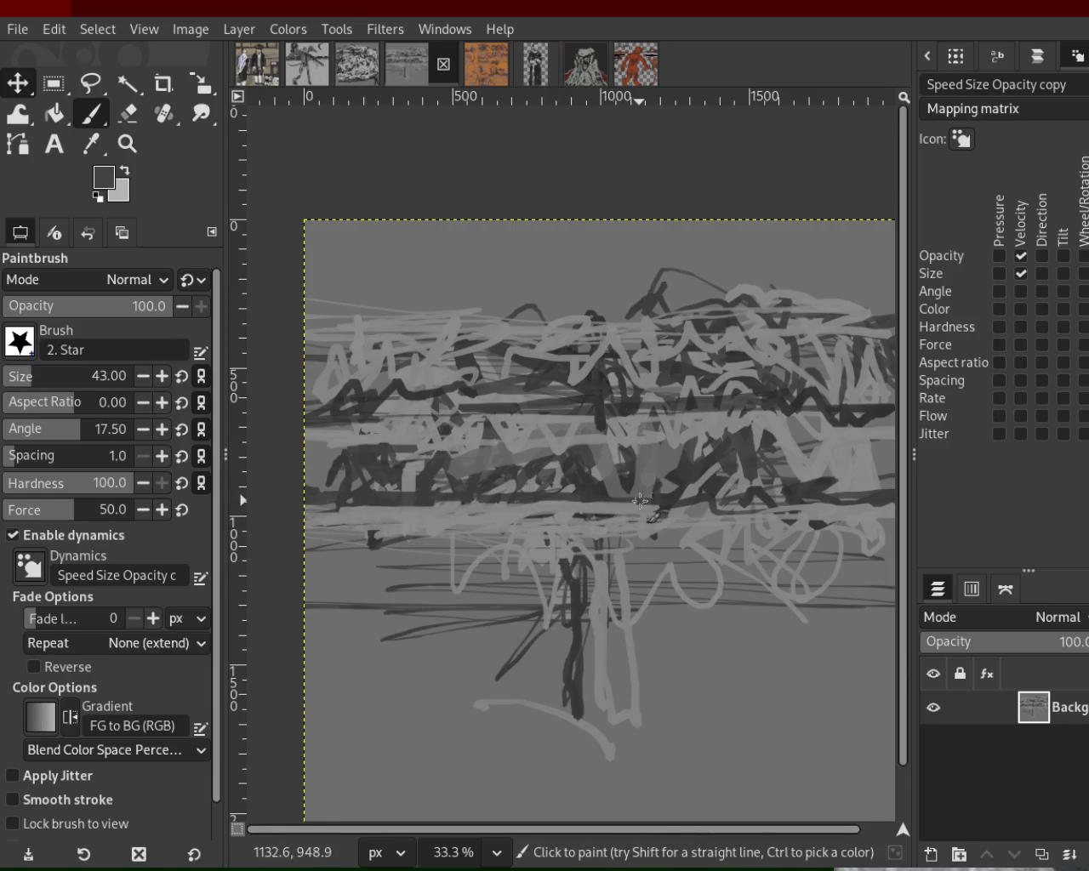
pyautogui.moveTo(652, 502); pyautogui.dragTo(340, 510)
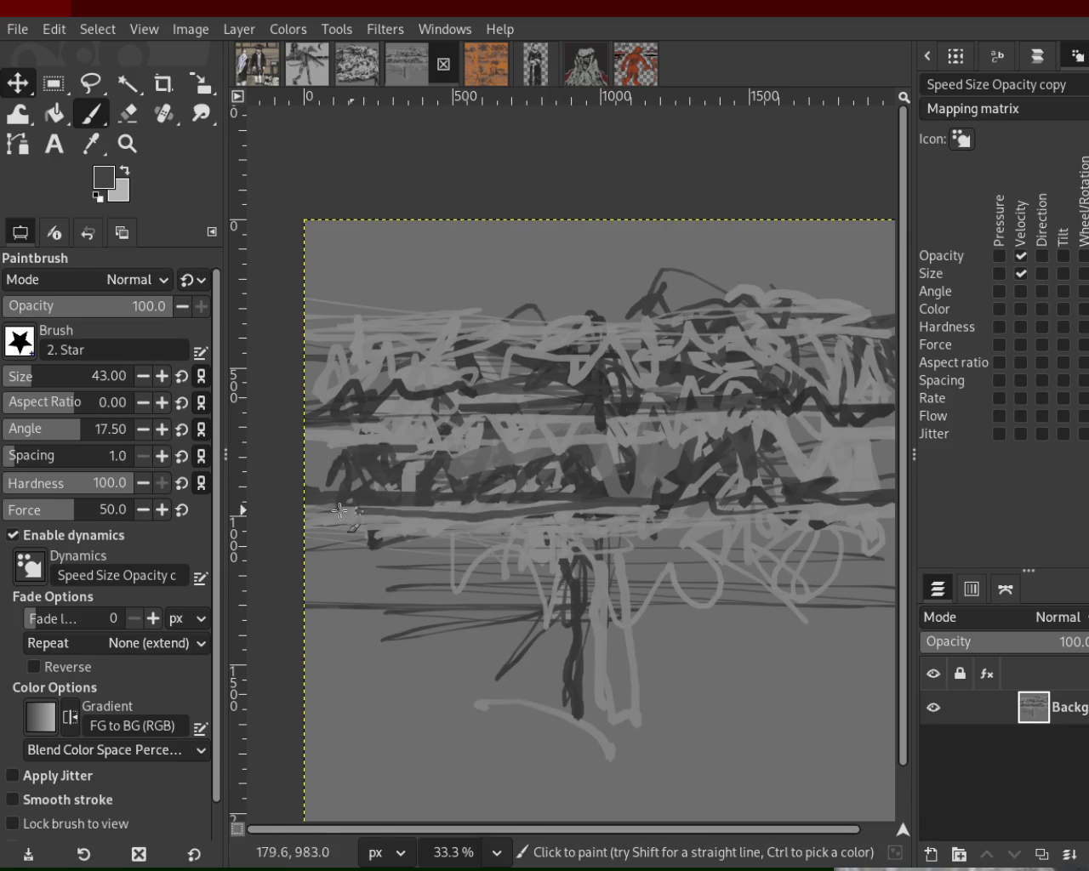
pyautogui.keyDown('ctrl'); pyautogui.click(596, 608); pyautogui.keyUp('ctrl')
pyautogui.moveTo(596, 608)
pyautogui.mouseDown()
pyautogui.moveTo(615, 810)
pyautogui.moveTo(507, 688)
pyautogui.mouseUp()
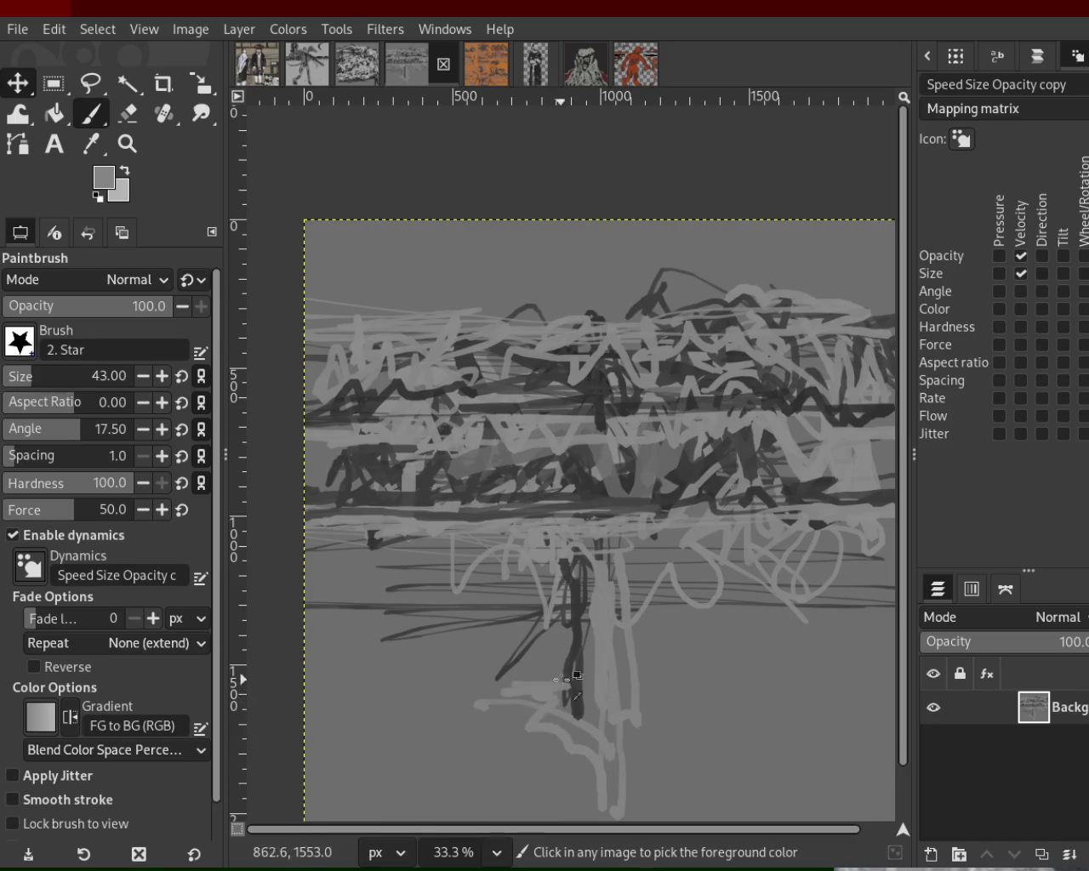
pyautogui.keyDown('ctrl'); pyautogui.click(579, 685); pyautogui.keyUp('ctrl')
pyautogui.moveTo(582, 693); pyautogui.dragTo(495, 662)
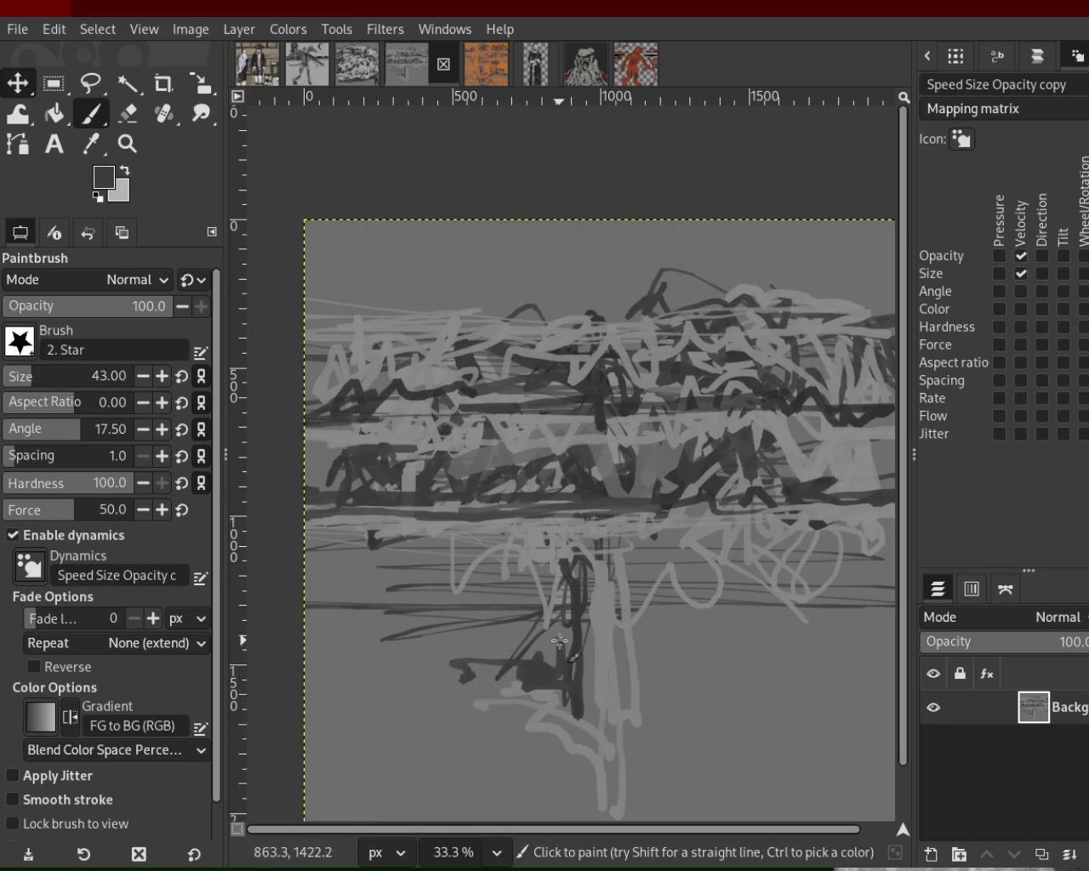
pyautogui.moveTo(559, 609)
pyautogui.mouseDown()
pyautogui.moveTo(465, 581)
pyautogui.moveTo(396, 599)
pyautogui.moveTo(505, 554)
pyautogui.moveTo(384, 543)
pyautogui.moveTo(672, 544)
pyautogui.moveTo(813, 571)
pyautogui.mouseUp()
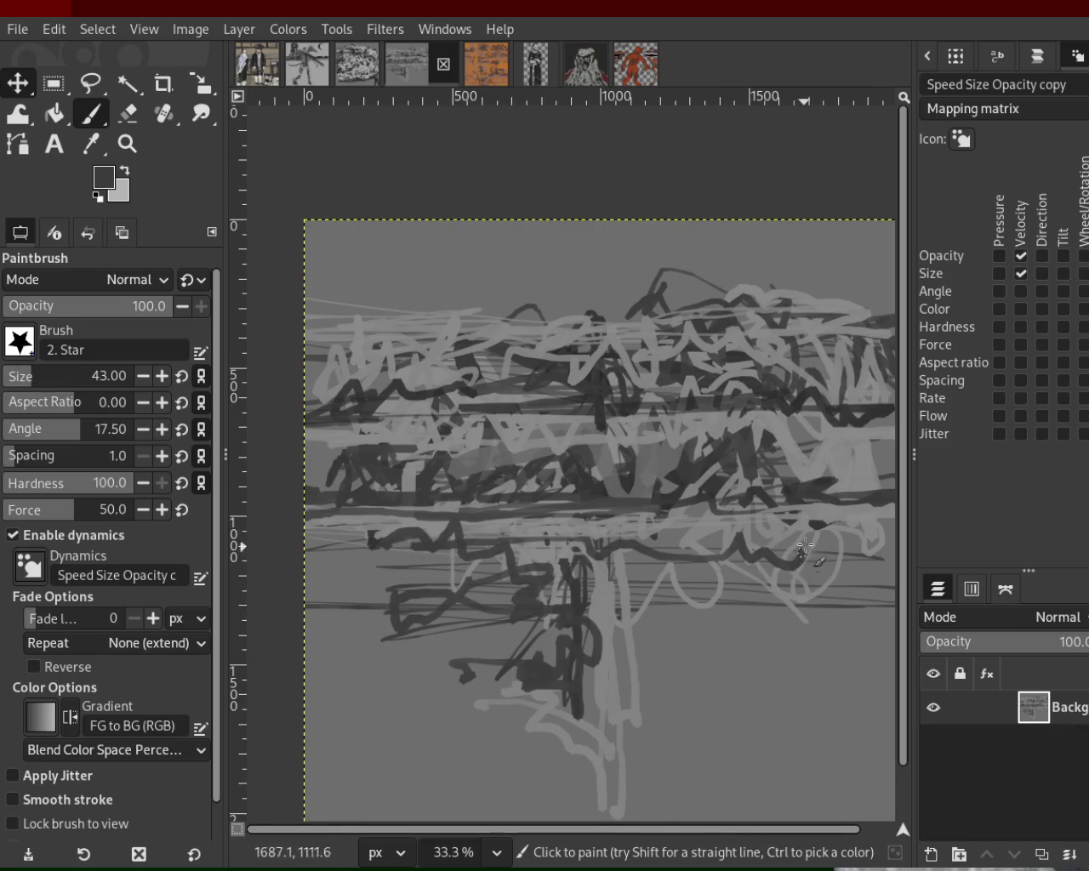
# - Layer light-grey strokes along the trunk and dark zigzags at its foot, undoing a stray stroke
pyautogui.keyDown('ctrl'); pyautogui.click(658, 600); pyautogui.keyUp('ctrl')
pyautogui.moveTo(593, 601)
pyautogui.mouseDown()
pyautogui.moveTo(605, 698)
pyautogui.moveTo(565, 569)
pyautogui.mouseUp()
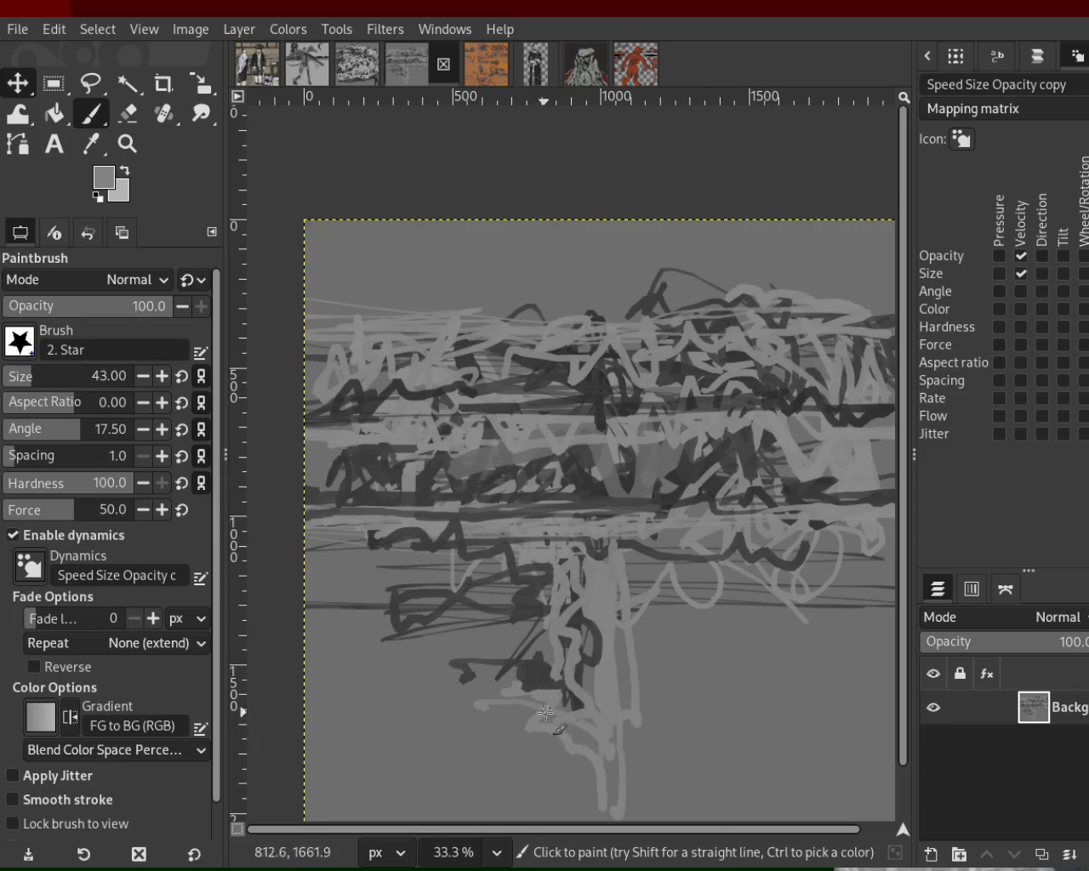
pyautogui.moveTo(546, 714)
pyautogui.mouseDown()
pyautogui.moveTo(541, 604)
pyautogui.moveTo(534, 723)
pyautogui.mouseUp()
pyautogui.keyDown('ctrl'); pyautogui.click(522, 600); pyautogui.keyUp('ctrl')
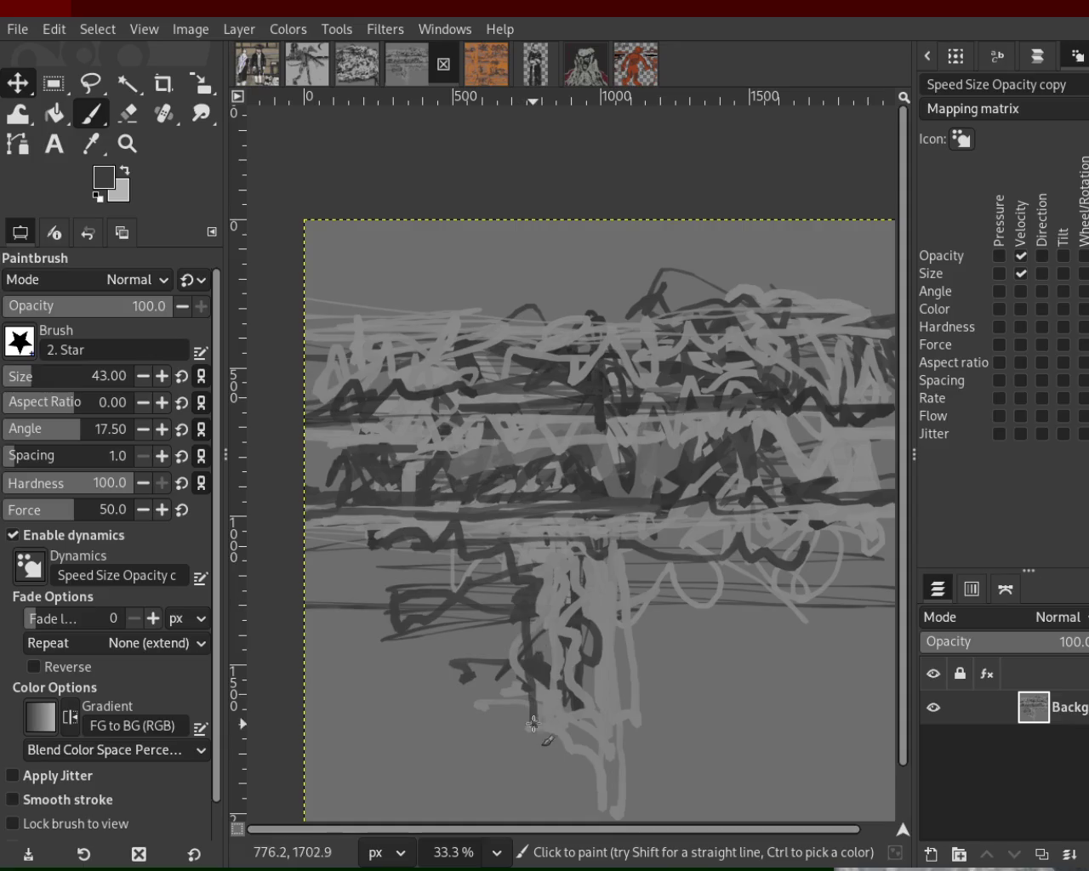
pyautogui.moveTo(625, 742); pyautogui.dragTo(606, 804)
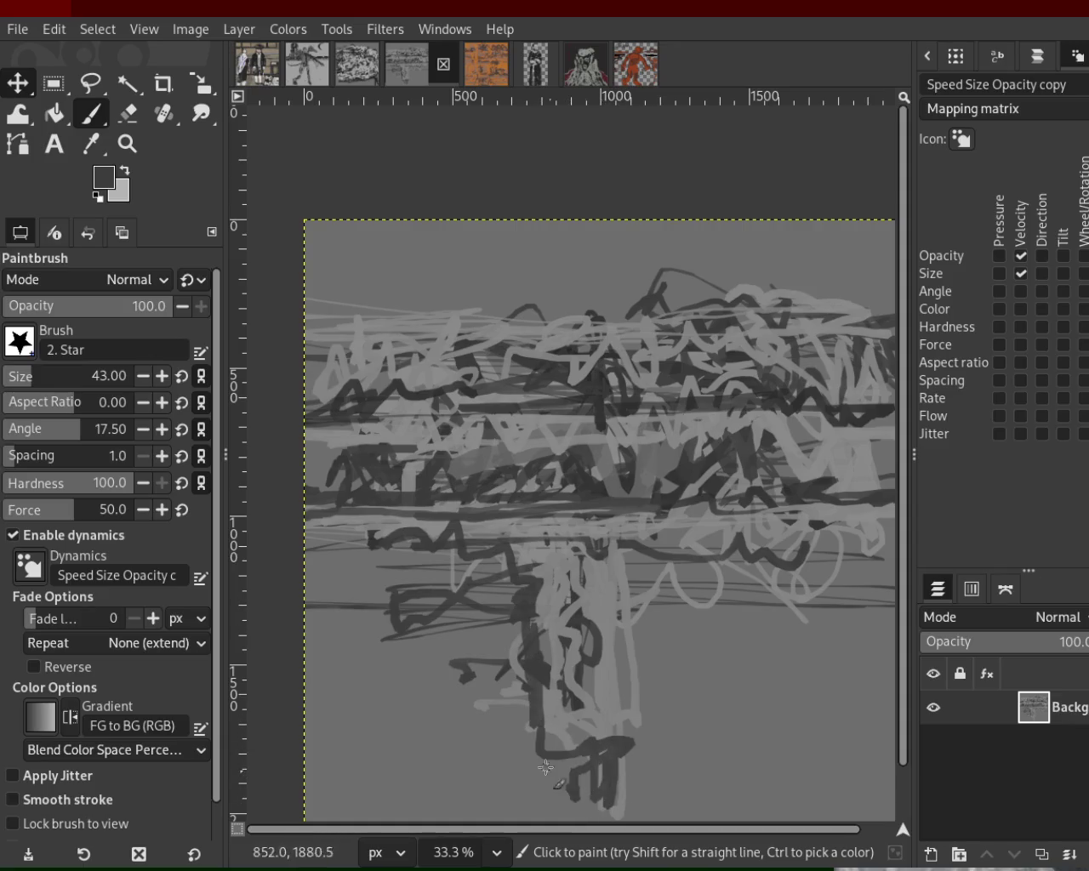
pyautogui.keyDown('ctrl'); pyautogui.click(597, 702); pyautogui.keyUp('ctrl')
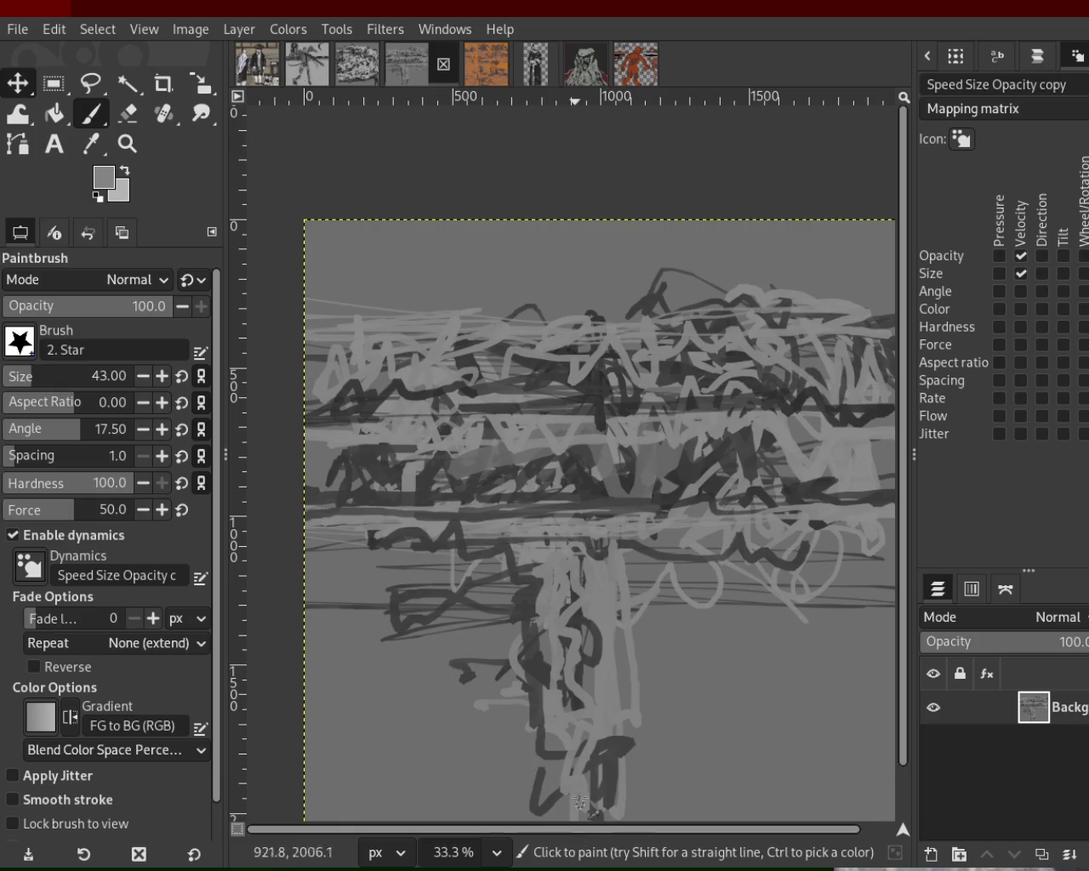
pyautogui.moveTo(523, 570); pyautogui.dragTo(388, 592)
pyautogui.hotkey('ctrl', 'z')
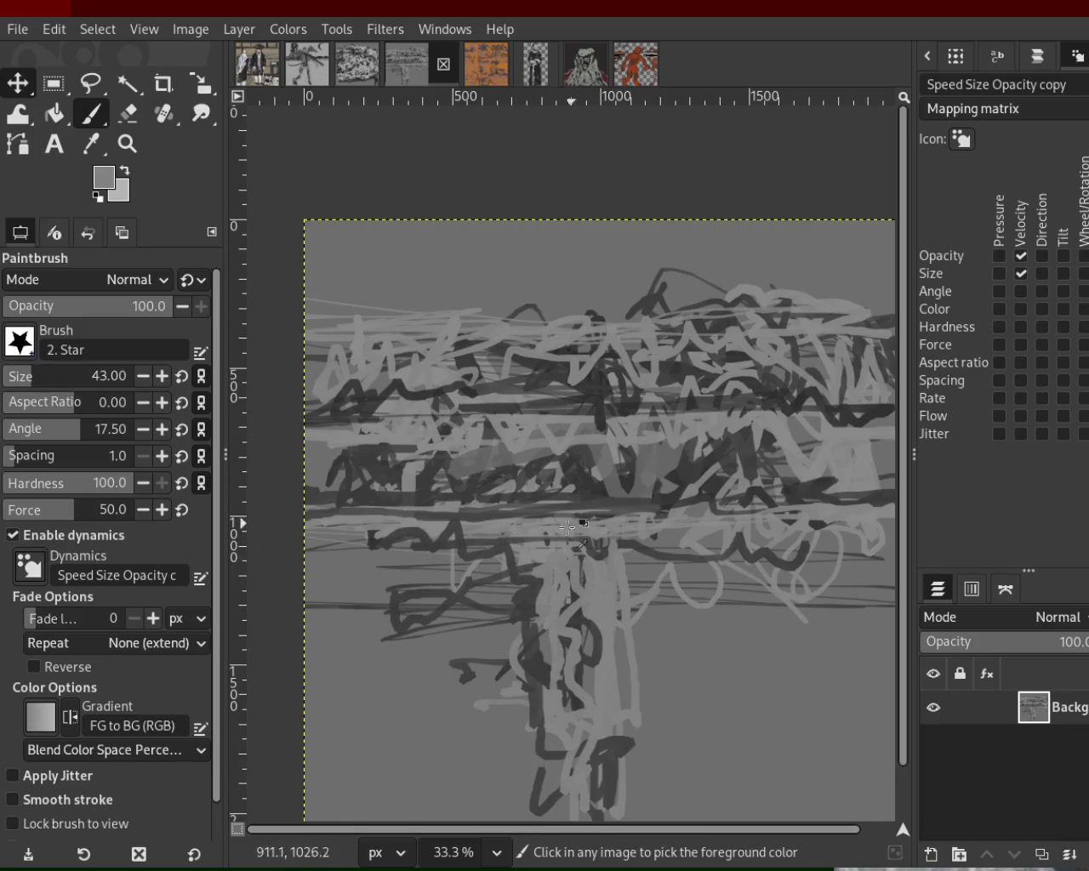
# - Sweep light wavy grey strokes across the middle and lower mass, undoing misplaced attempts
pyautogui.keyDown('ctrl'); pyautogui.click(590, 523); pyautogui.keyUp('ctrl')
pyautogui.keyDown('ctrl'); pyautogui.click(361, 526); pyautogui.keyUp('ctrl')
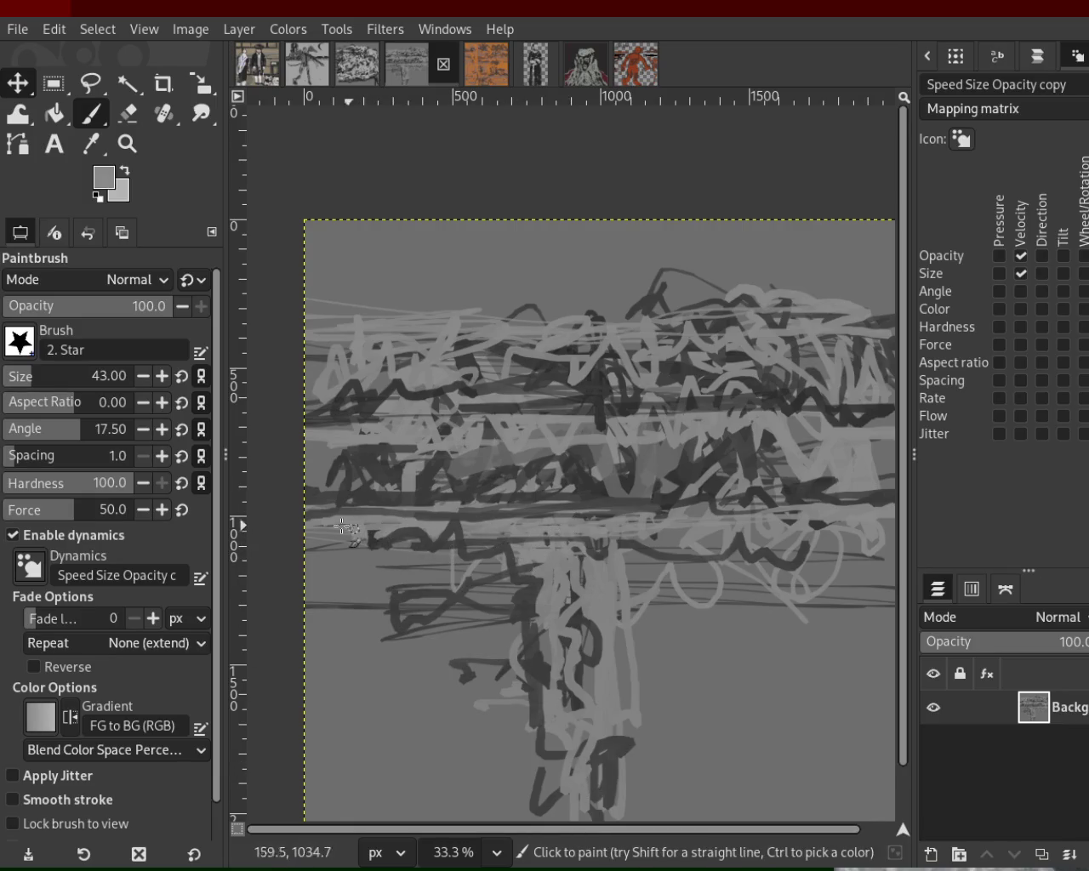
pyautogui.moveTo(341, 536); pyautogui.dragTo(909, 544)
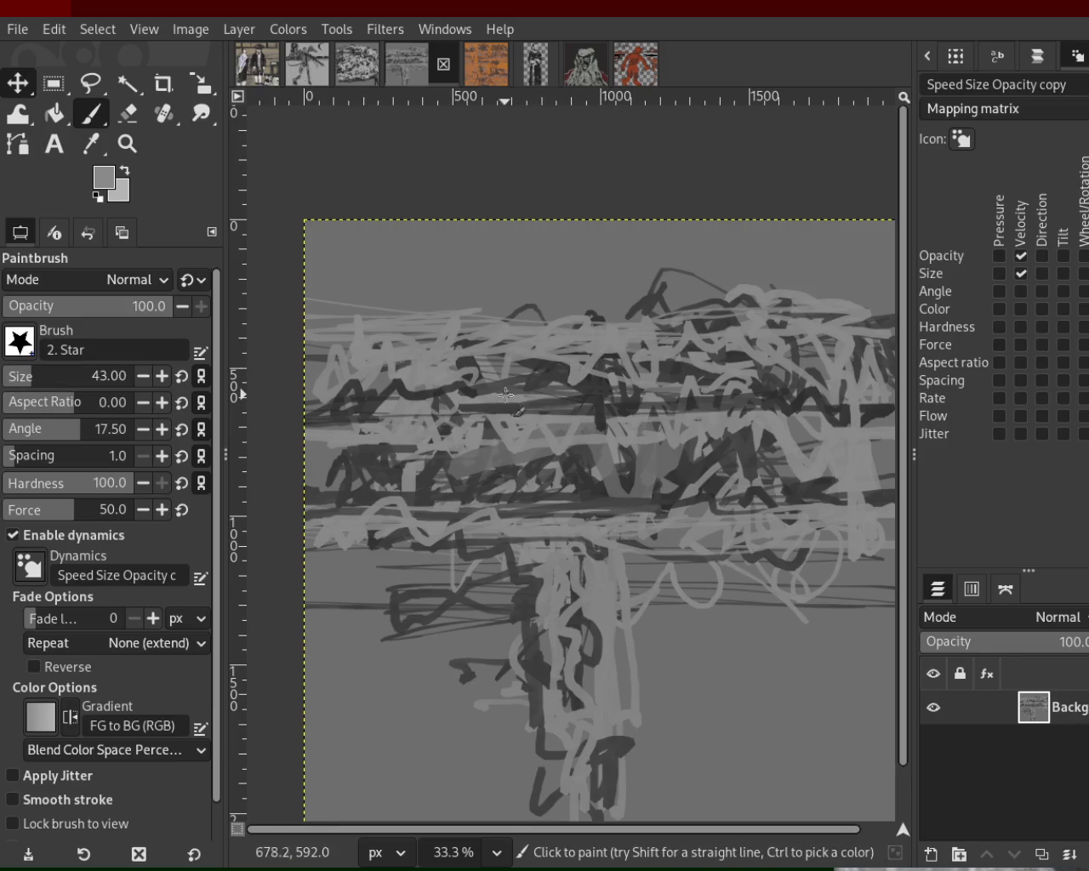
pyautogui.moveTo(497, 388)
pyautogui.mouseDown()
pyautogui.moveTo(671, 411)
pyautogui.moveTo(798, 390)
pyautogui.mouseUp()
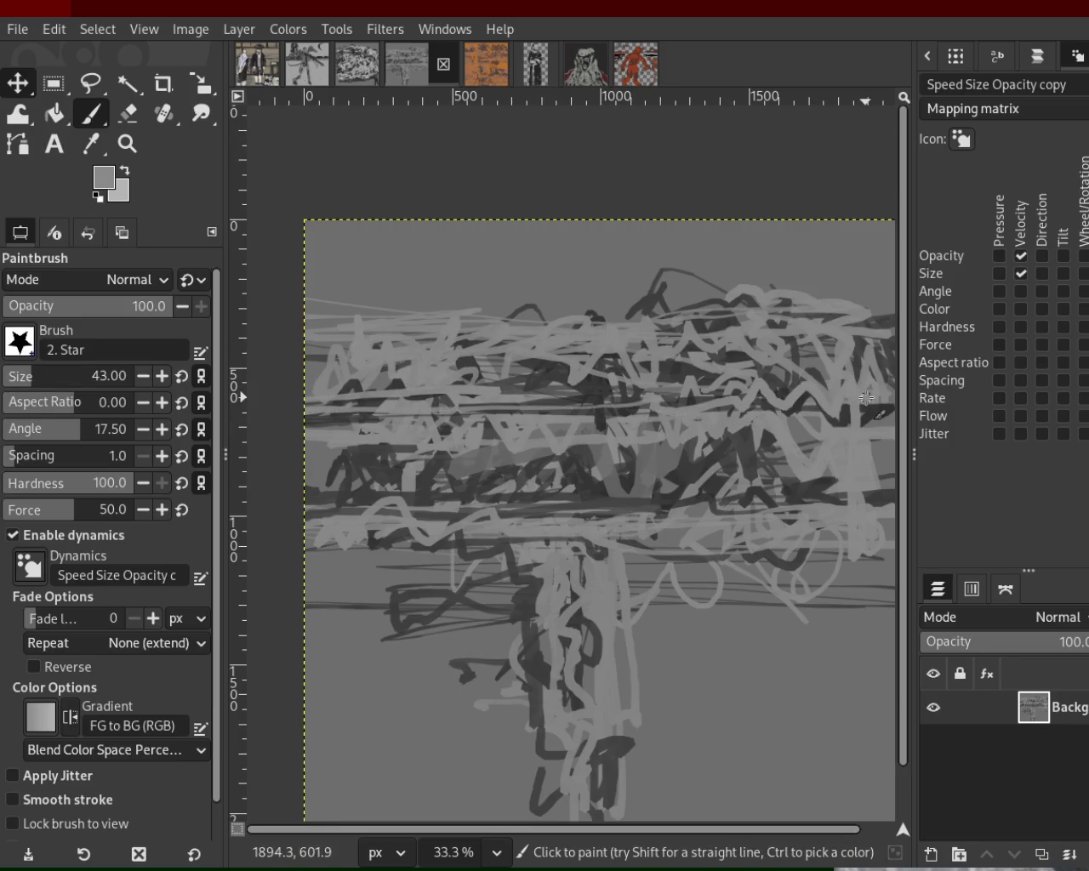
pyautogui.moveTo(617, 513)
pyautogui.mouseDown()
pyautogui.moveTo(428, 494)
pyautogui.moveTo(632, 483)
pyautogui.moveTo(805, 510)
pyautogui.mouseUp()
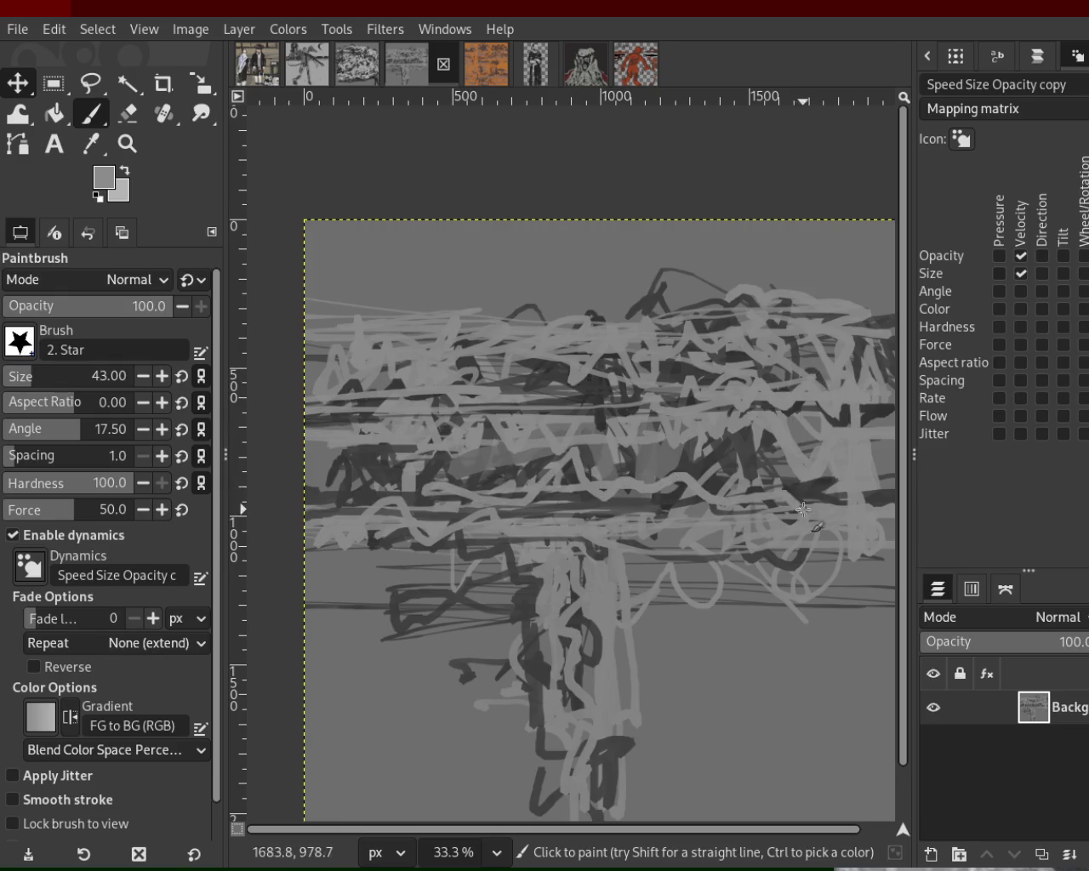
pyautogui.hotkey('ctrl', 'z')
pyautogui.moveTo(717, 495)
pyautogui.mouseDown()
pyautogui.moveTo(398, 491)
pyautogui.moveTo(635, 499)
pyautogui.mouseUp()
pyautogui.hotkey('ctrl', 'z')
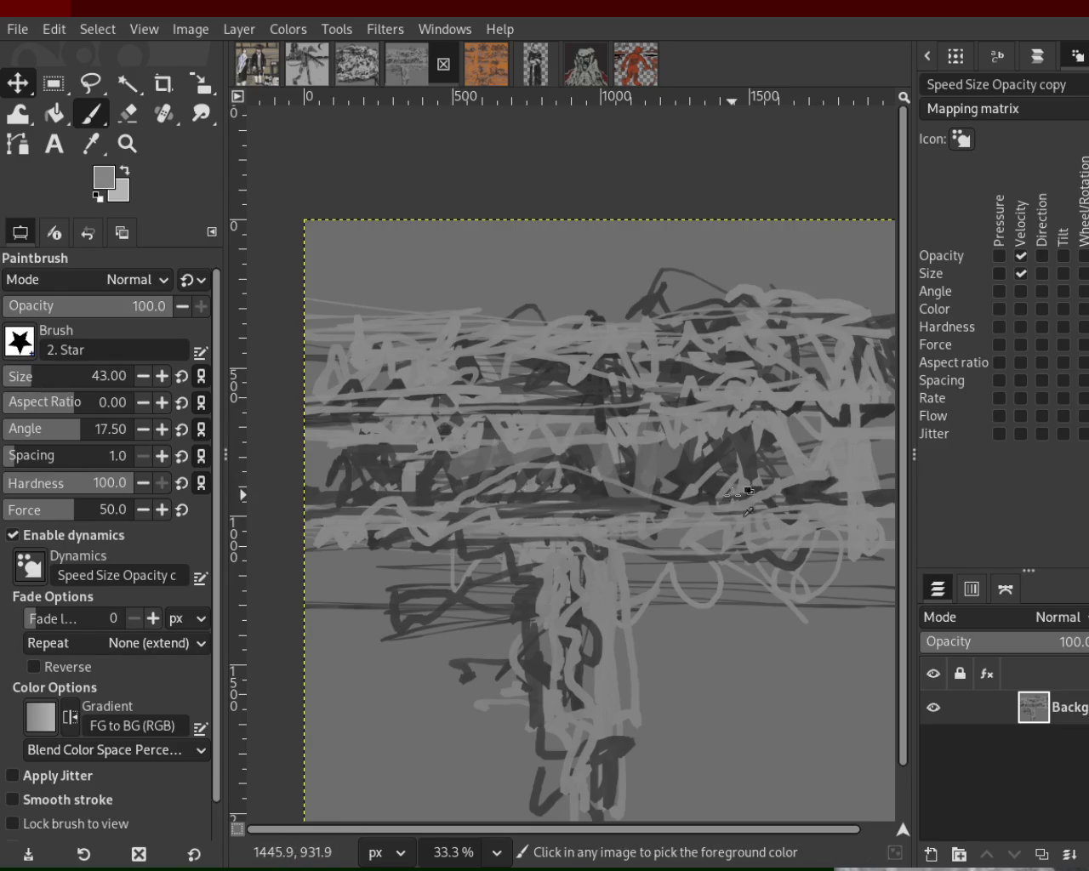
pyautogui.moveTo(441, 500); pyautogui.dragTo(601, 485)
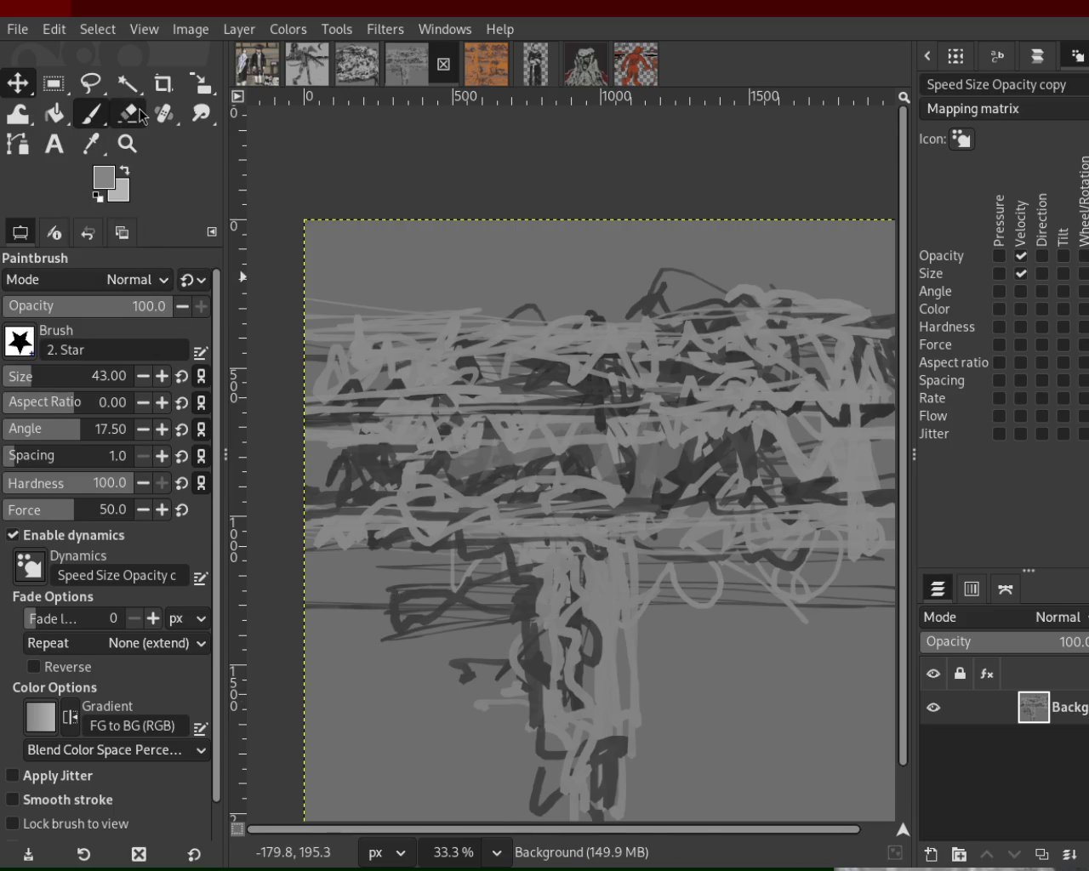
# - Enlarge the brush to size 90, paint grey trunk strokes, and scribble light grey over the mass
pyautogui.press(']')
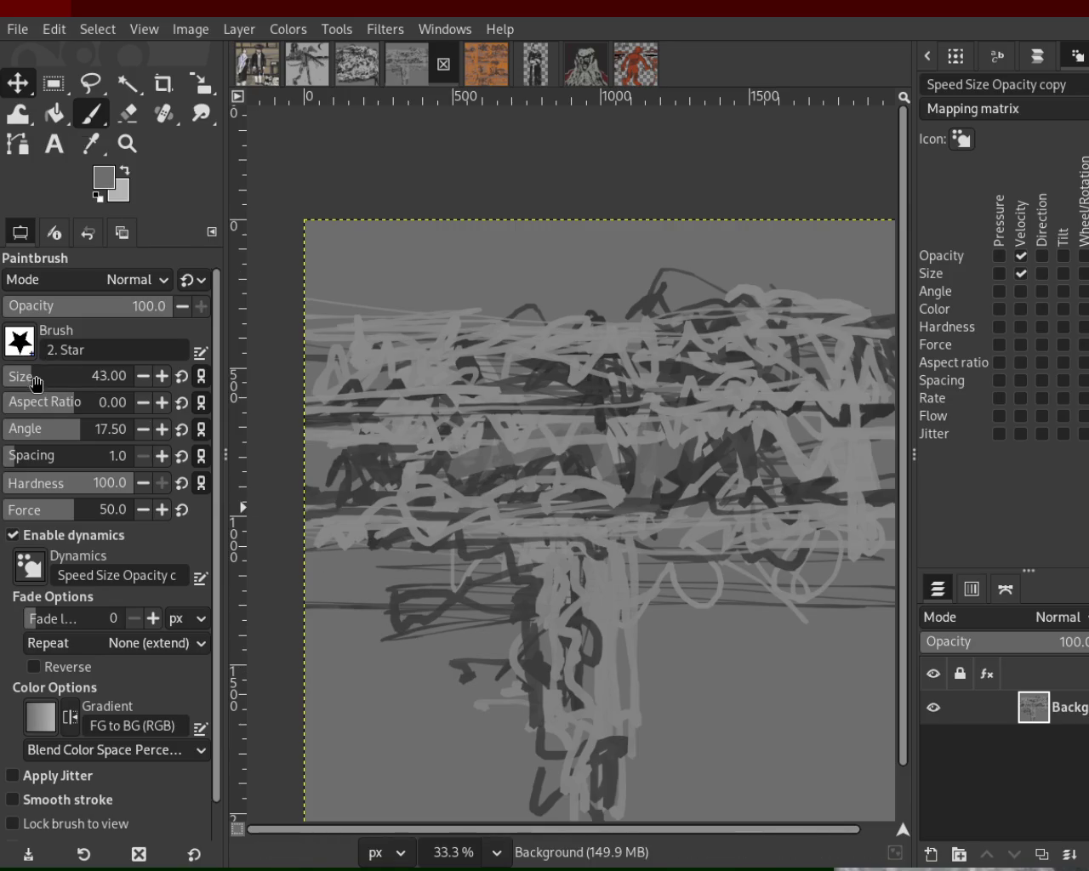
pyautogui.moveTo(535, 764)
pyautogui.mouseDown()
pyautogui.moveTo(506, 756)
pyautogui.moveTo(529, 739)
pyautogui.moveTo(580, 605)
pyautogui.moveTo(587, 807)
pyautogui.mouseUp()
pyautogui.moveTo(627, 553); pyautogui.dragTo(639, 778)
pyautogui.moveTo(648, 608)
pyautogui.mouseDown()
pyautogui.moveTo(886, 575)
pyautogui.moveTo(830, 526)
pyautogui.moveTo(675, 530)
pyautogui.moveTo(809, 534)
pyautogui.moveTo(727, 503)
pyautogui.moveTo(824, 482)
pyautogui.moveTo(789, 515)
pyautogui.moveTo(559, 512)
pyautogui.mouseUp()
pyautogui.keyDown('ctrl'); pyautogui.click(809, 466); pyautogui.keyUp('ctrl')
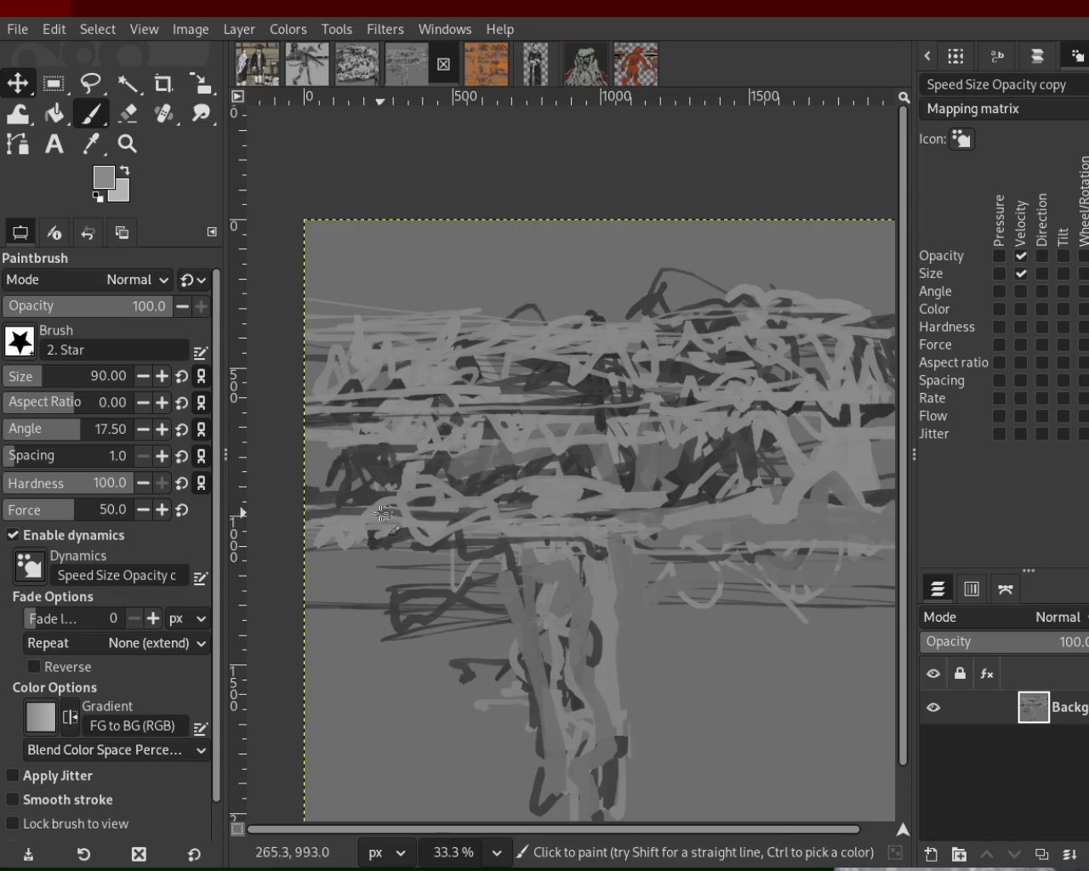
pyautogui.moveTo(383, 513)
pyautogui.mouseDown()
pyautogui.moveTo(367, 435)
pyautogui.moveTo(326, 445)
pyautogui.moveTo(671, 417)
pyautogui.moveTo(528, 393)
pyautogui.moveTo(454, 355)
pyautogui.moveTo(748, 357)
pyautogui.moveTo(626, 302)
pyautogui.moveTo(779, 319)
pyautogui.mouseUp()
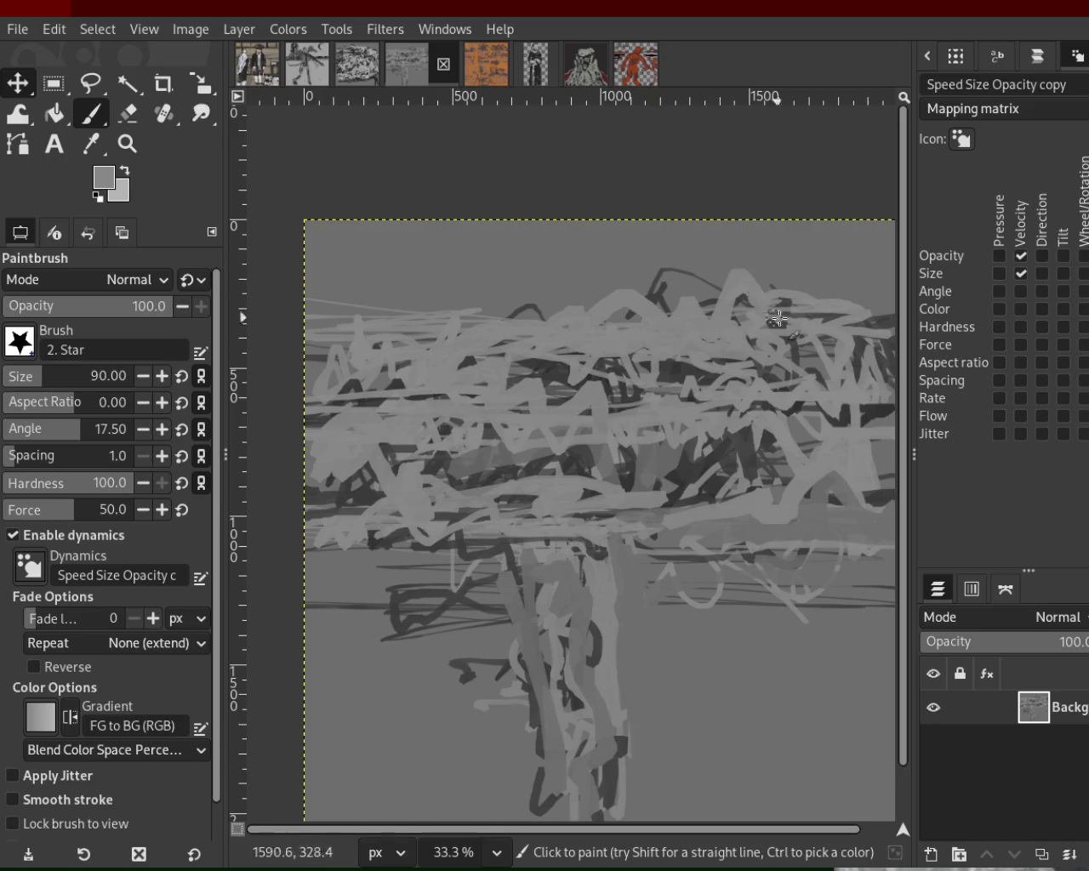
pyautogui.moveTo(818, 362)
pyautogui.mouseDown()
pyautogui.moveTo(859, 467)
pyautogui.moveTo(848, 473)
pyautogui.moveTo(660, 526)
pyautogui.moveTo(382, 541)
pyautogui.mouseUp()
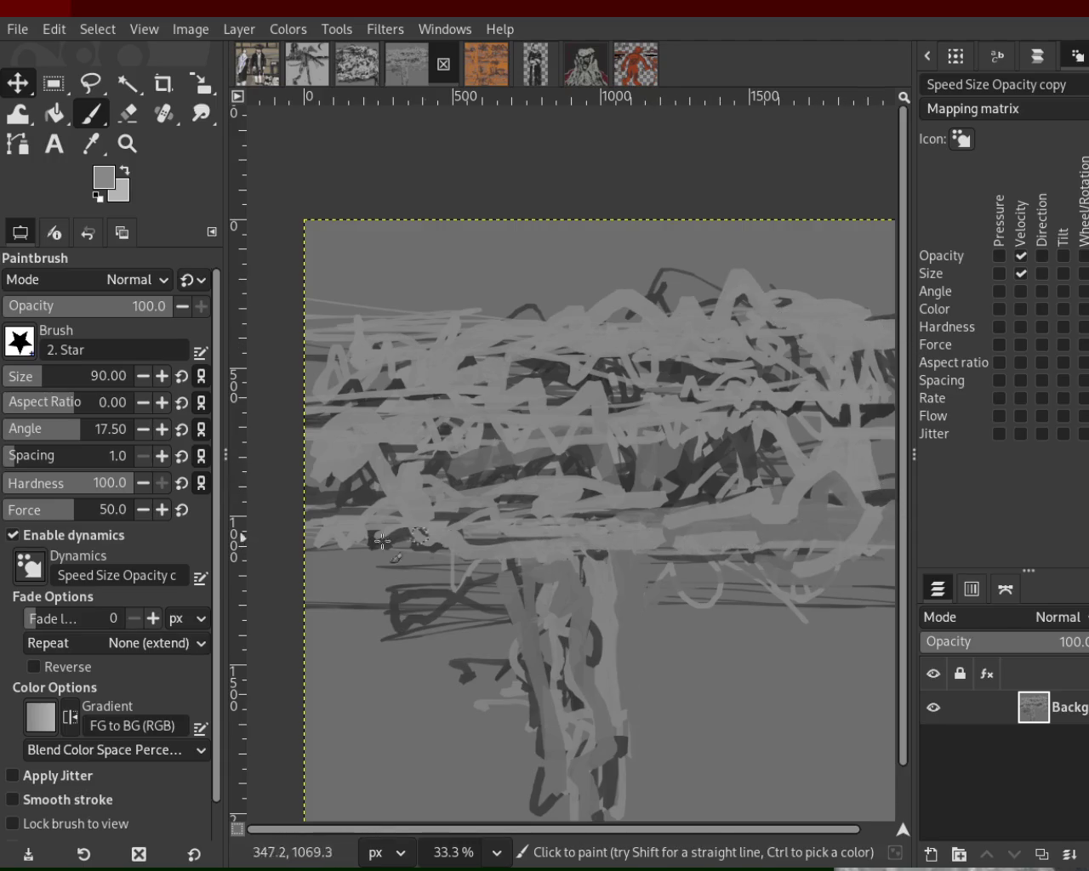
# - Paint dark-grey strokes down and around the trunk, then light-grey loops over its base
pyautogui.keyDown('ctrl'); pyautogui.click(511, 578); pyautogui.keyUp('ctrl')
pyautogui.moveTo(502, 557); pyautogui.dragTo(545, 630)
pyautogui.moveTo(580, 583)
pyautogui.mouseDown()
pyautogui.moveTo(545, 558)
pyautogui.moveTo(625, 559)
pyautogui.moveTo(574, 729)
pyautogui.moveTo(624, 720)
pyautogui.moveTo(516, 701)
pyautogui.moveTo(558, 804)
pyautogui.mouseUp()
pyautogui.keyDown('ctrl'); pyautogui.click(613, 620); pyautogui.keyUp('ctrl')
pyautogui.moveTo(613, 621)
pyautogui.mouseDown()
pyautogui.moveTo(561, 692)
pyautogui.moveTo(600, 653)
pyautogui.moveTo(577, 758)
pyautogui.mouseUp()
pyautogui.moveTo(547, 647)
pyautogui.mouseDown()
pyautogui.moveTo(489, 519)
pyautogui.moveTo(514, 582)
pyautogui.moveTo(329, 529)
pyautogui.moveTo(381, 556)
pyautogui.moveTo(336, 560)
pyautogui.mouseUp()
pyautogui.moveTo(660, 553); pyautogui.dragTo(803, 562)
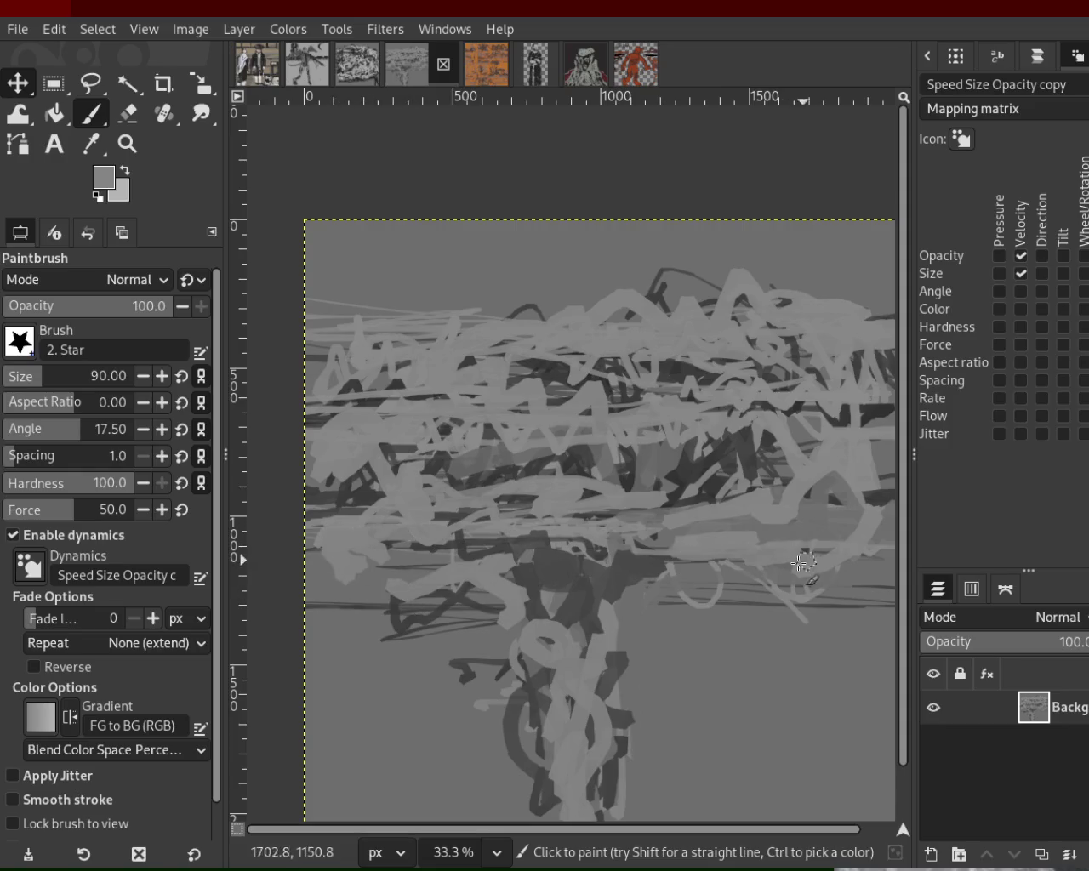
# - Add more light and dark vertical strokes on the trunk and darken its left side
pyautogui.keyDown('ctrl'); pyautogui.click(706, 521); pyautogui.keyUp('ctrl')
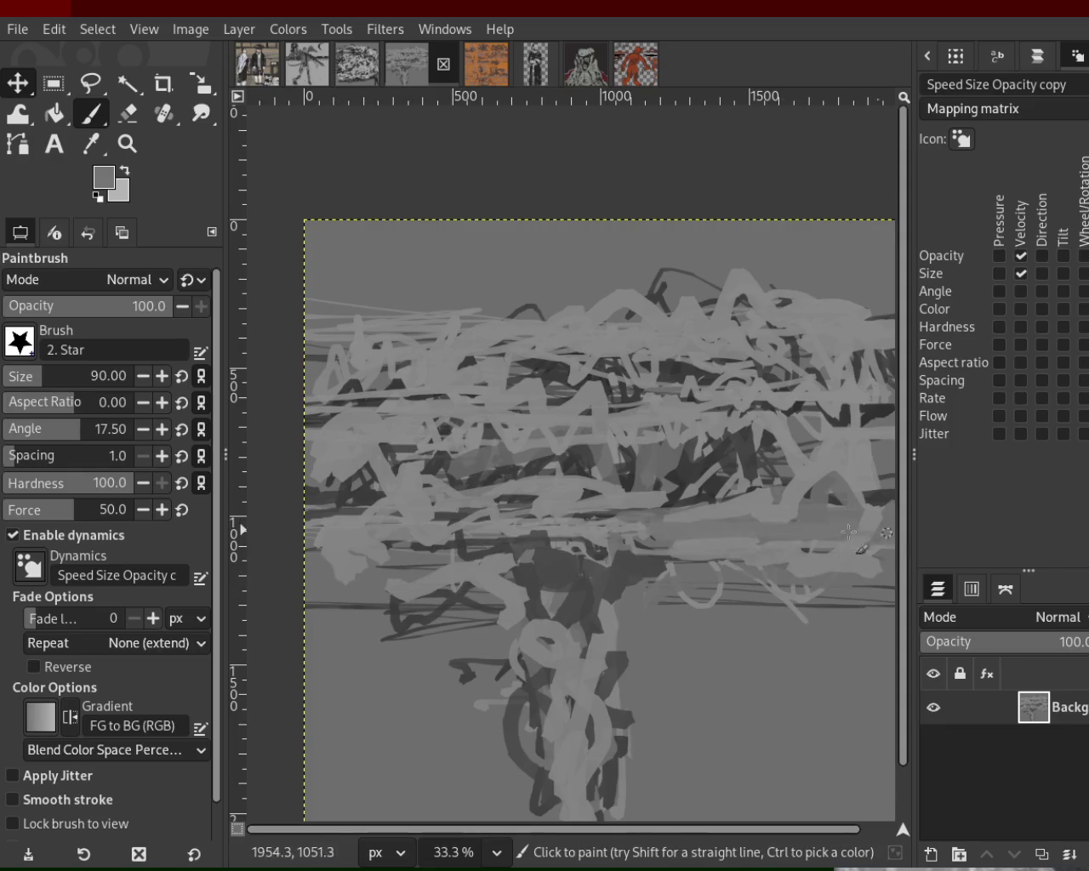
pyautogui.moveTo(637, 647)
pyautogui.mouseDown()
pyautogui.moveTo(618, 802)
pyautogui.moveTo(603, 763)
pyautogui.mouseUp()
pyautogui.moveTo(523, 600); pyautogui.dragTo(530, 715)
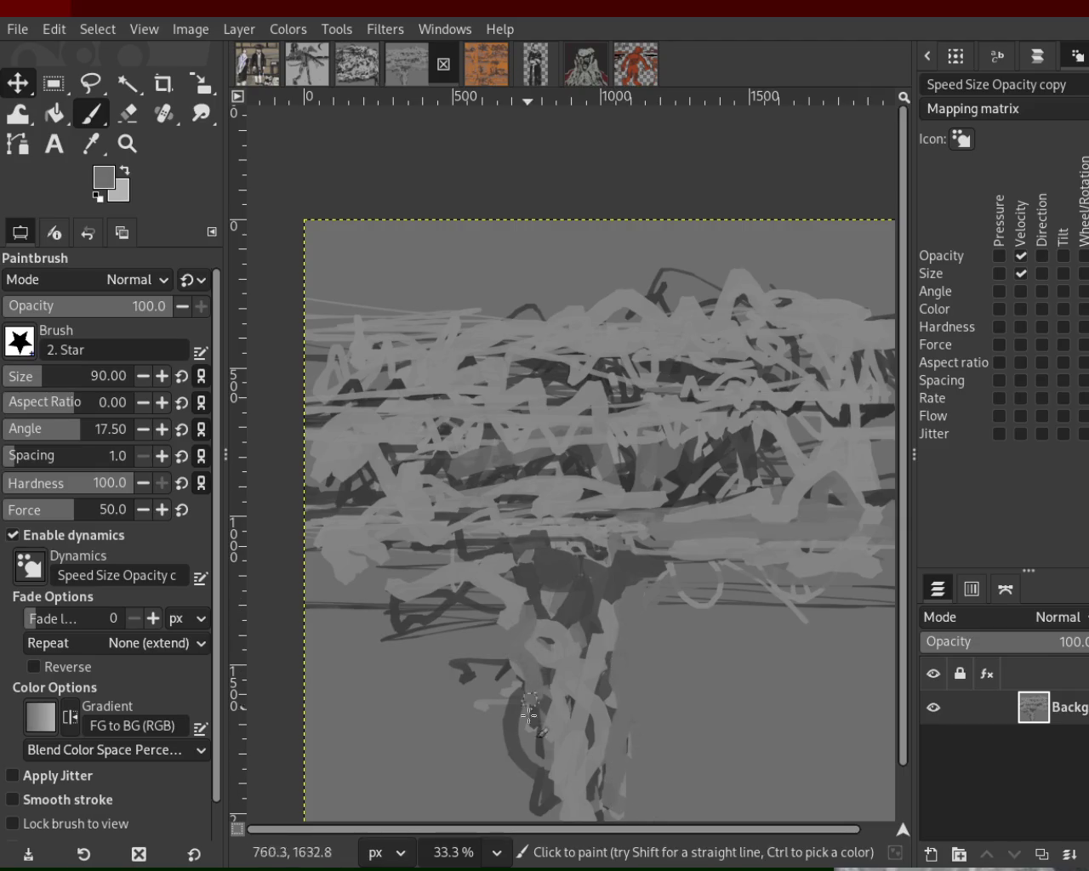
pyautogui.moveTo(554, 620)
pyautogui.mouseDown()
pyautogui.moveTo(550, 814)
pyautogui.moveTo(576, 682)
pyautogui.moveTo(587, 826)
pyautogui.moveTo(574, 701)
pyautogui.moveTo(547, 765)
pyautogui.moveTo(545, 710)
pyautogui.moveTo(571, 798)
pyautogui.mouseUp()
pyautogui.keyDown('ctrl'); pyautogui.click(576, 683); pyautogui.keyUp('ctrl')
pyautogui.moveTo(576, 576)
pyautogui.mouseDown()
pyautogui.moveTo(478, 562)
pyautogui.moveTo(447, 536)
pyautogui.mouseUp()
# - Band the canopy base with alternating dark and light strokes, darkening the trunk-canopy junction
pyautogui.keyDown('ctrl'); pyautogui.click(492, 571); pyautogui.keyUp('ctrl')
pyautogui.keyDown('ctrl'); pyautogui.click(534, 546); pyautogui.keyUp('ctrl')
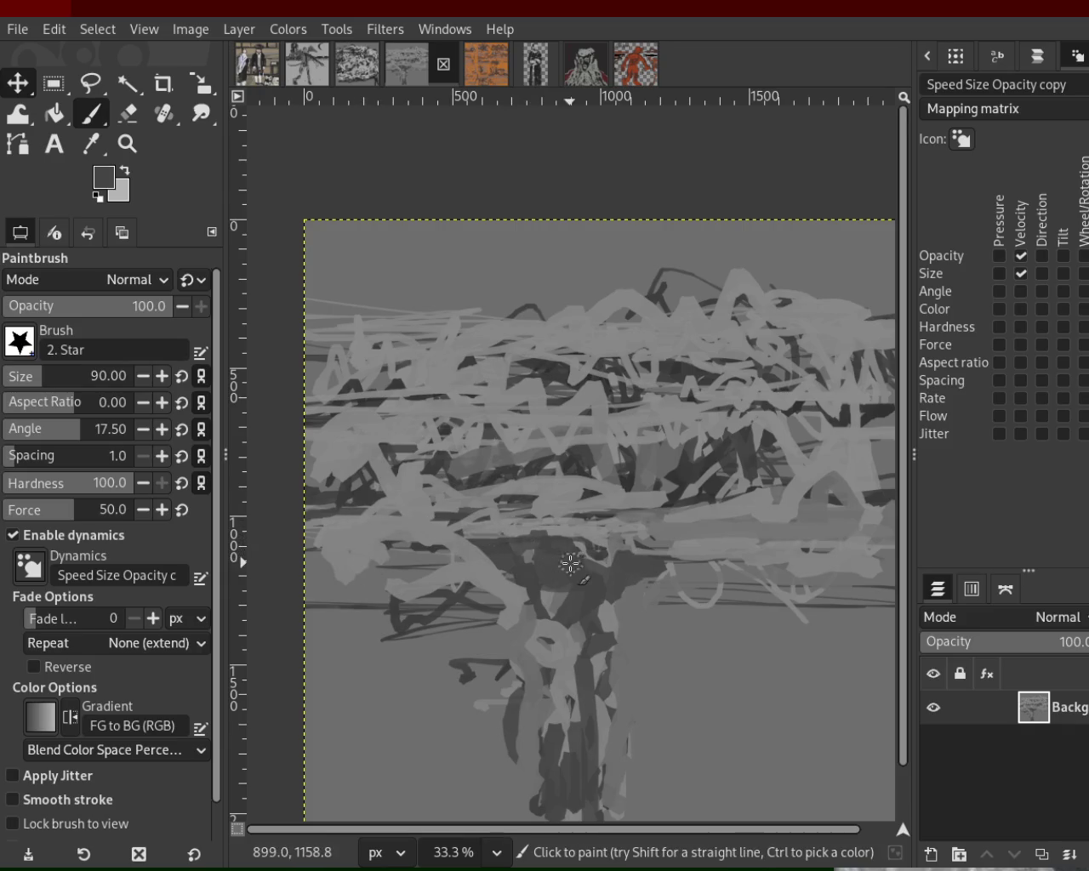
pyautogui.moveTo(537, 548)
pyautogui.mouseDown()
pyautogui.moveTo(367, 510)
pyautogui.moveTo(691, 545)
pyautogui.mouseUp()
pyautogui.keyDown('ctrl'); pyautogui.click(566, 496); pyautogui.keyUp('ctrl')
pyautogui.moveTo(536, 511)
pyautogui.mouseDown()
pyautogui.moveTo(425, 477)
pyautogui.moveTo(728, 512)
pyautogui.mouseUp()
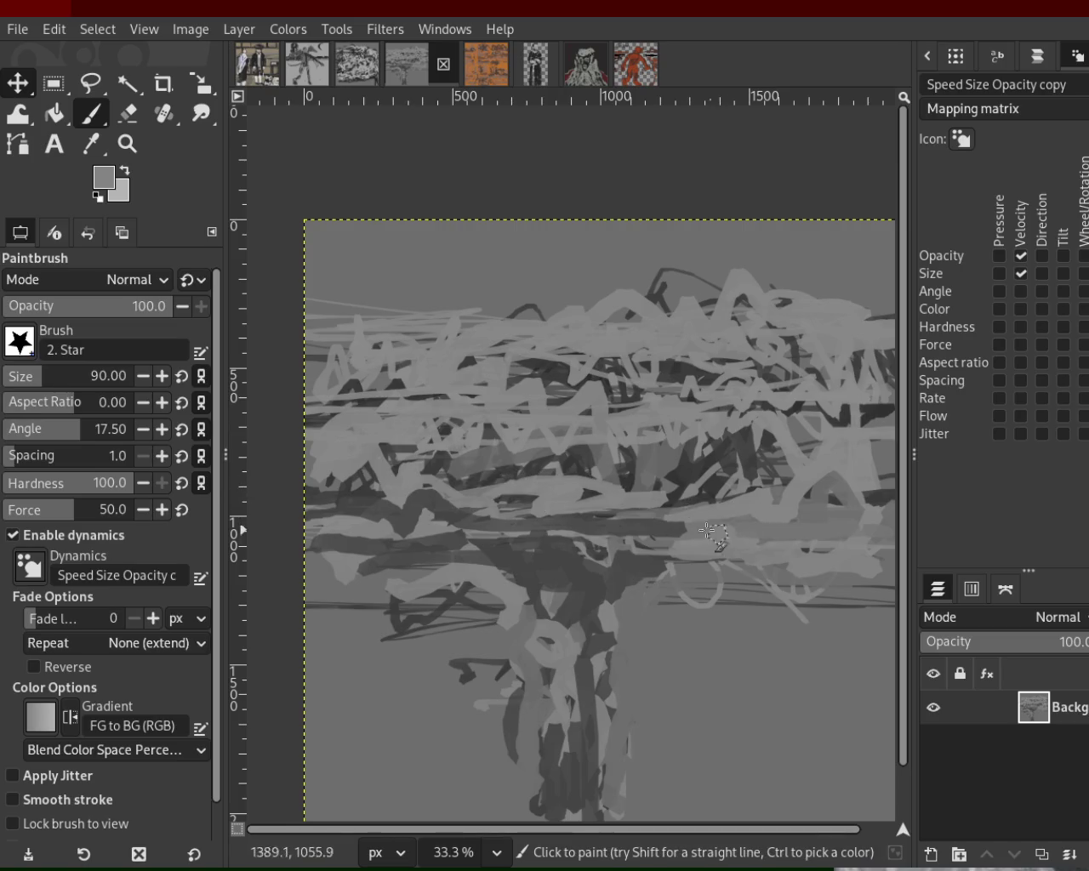
pyautogui.keyDown('ctrl'); pyautogui.click(603, 550); pyautogui.keyUp('ctrl')
pyautogui.moveTo(650, 590)
pyautogui.mouseDown()
pyautogui.moveTo(685, 542)
pyautogui.moveTo(797, 510)
pyautogui.mouseUp()
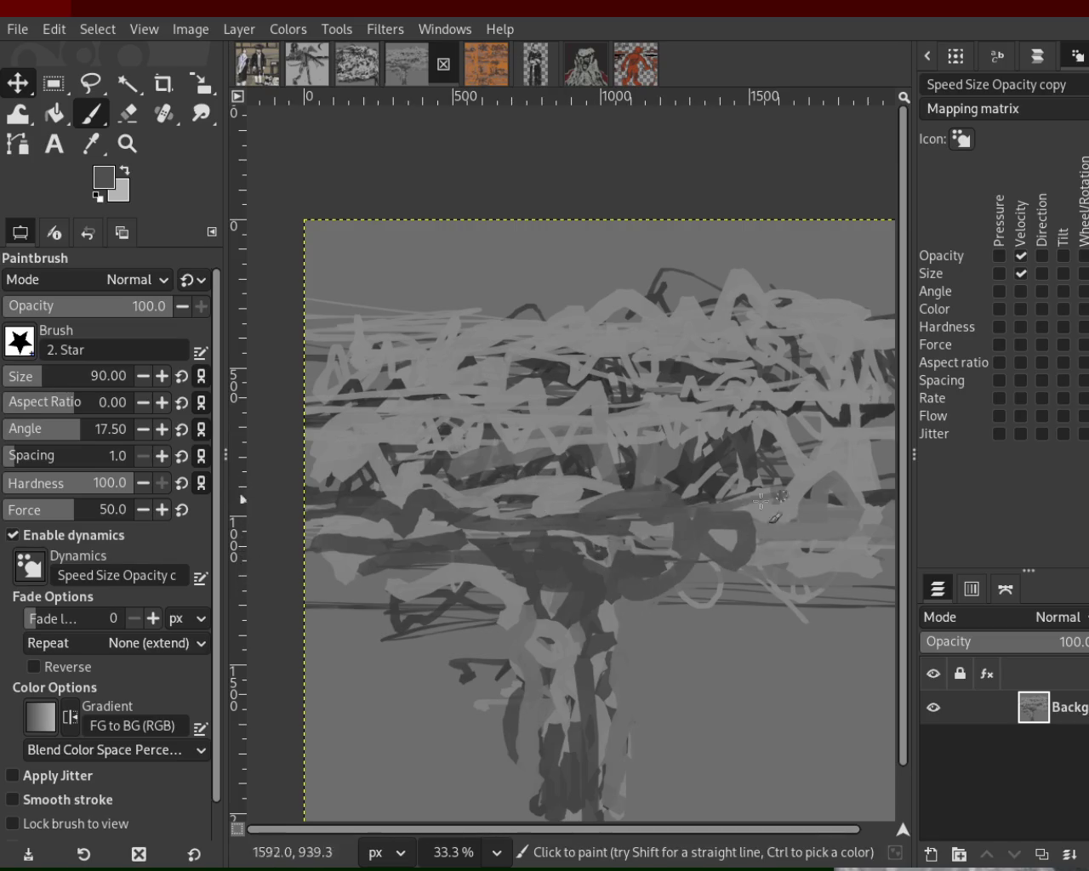
pyautogui.keyDown('ctrl'); pyautogui.click(722, 501); pyautogui.keyUp('ctrl')
pyautogui.moveTo(722, 501); pyautogui.dragTo(515, 487)
pyautogui.moveTo(582, 472)
pyautogui.mouseDown()
pyautogui.moveTo(551, 587)
pyautogui.moveTo(821, 596)
pyautogui.mouseUp()
# - Paint long dark horizontal bands across the upper middle of the canopy
pyautogui.keyDown('ctrl'); pyautogui.click(667, 578); pyautogui.keyUp('ctrl')
pyautogui.keyDown('ctrl'); pyautogui.click(842, 581); pyautogui.keyUp('ctrl')
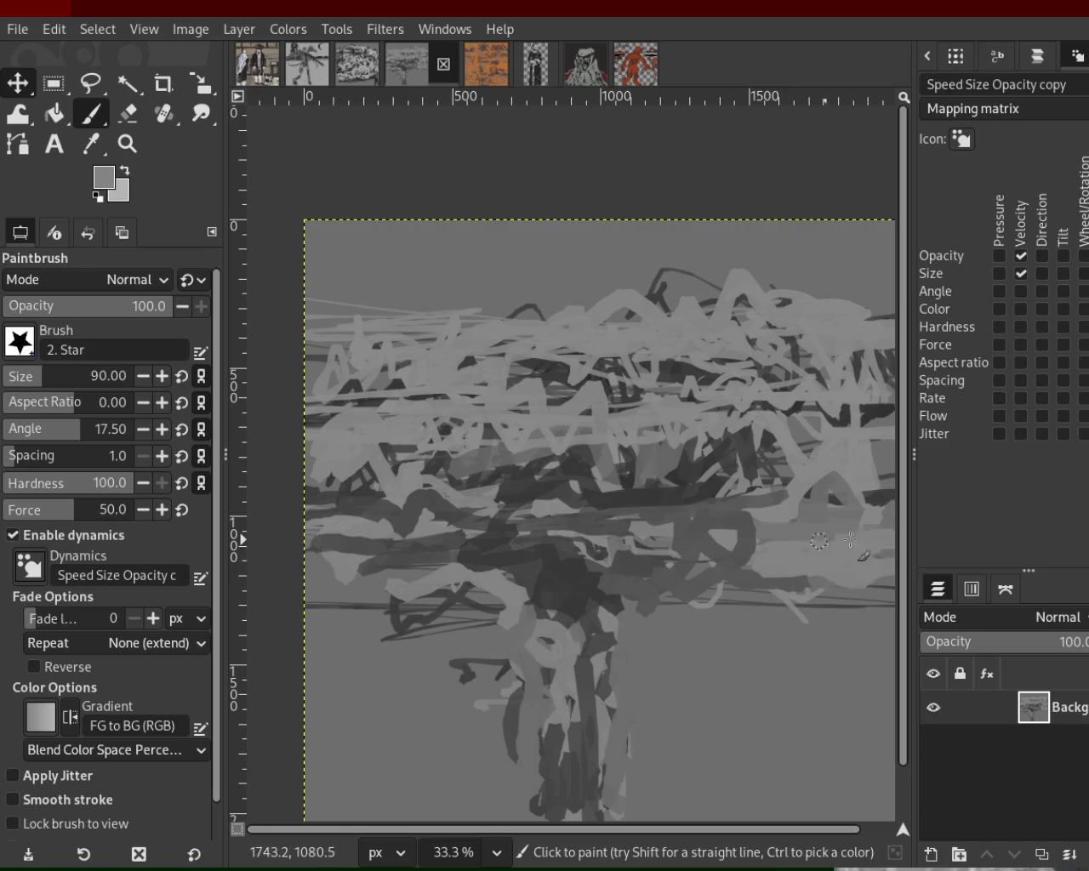
pyautogui.keyDown('ctrl'); pyautogui.click(851, 421); pyautogui.keyUp('ctrl')
pyautogui.moveTo(836, 423); pyautogui.dragTo(405, 417)
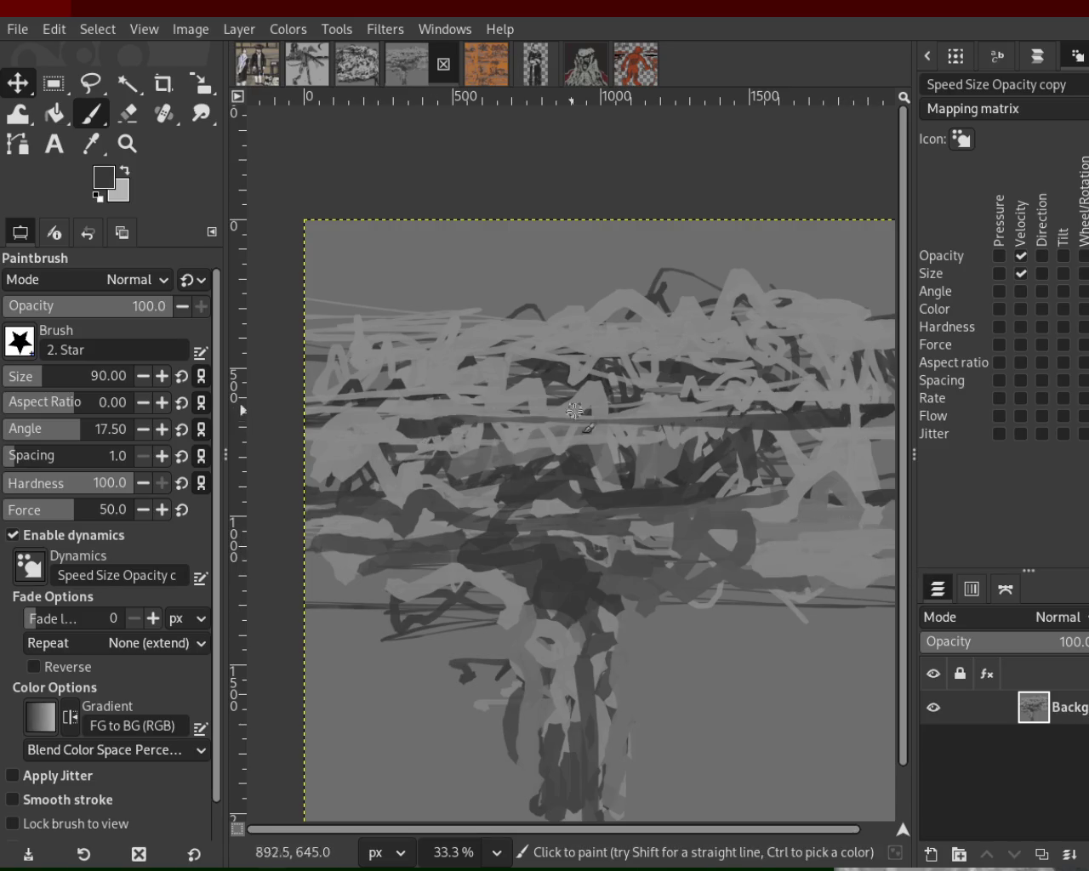
pyautogui.moveTo(575, 411); pyautogui.dragTo(477, 402)
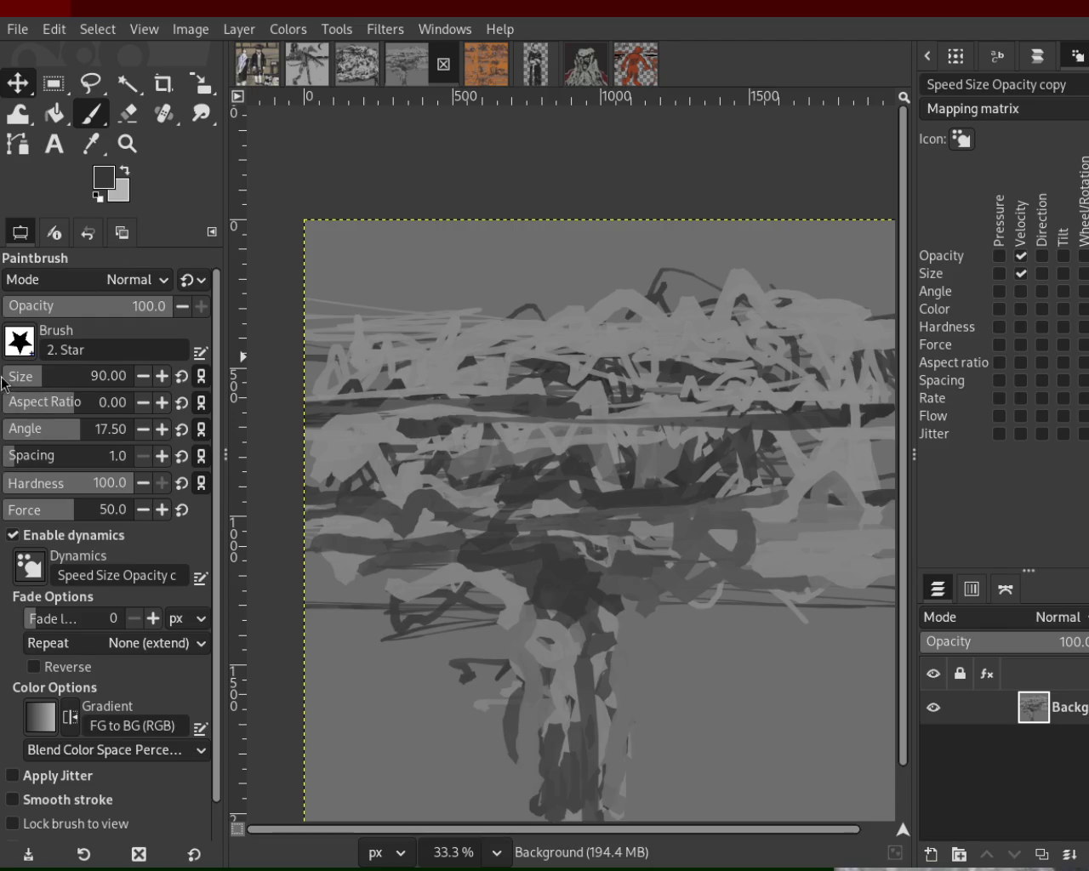
# - Paint light-grey strokes over the right and lower canopy with the brush reduced to size 46
pyautogui.scroll(-2, 26, 379)
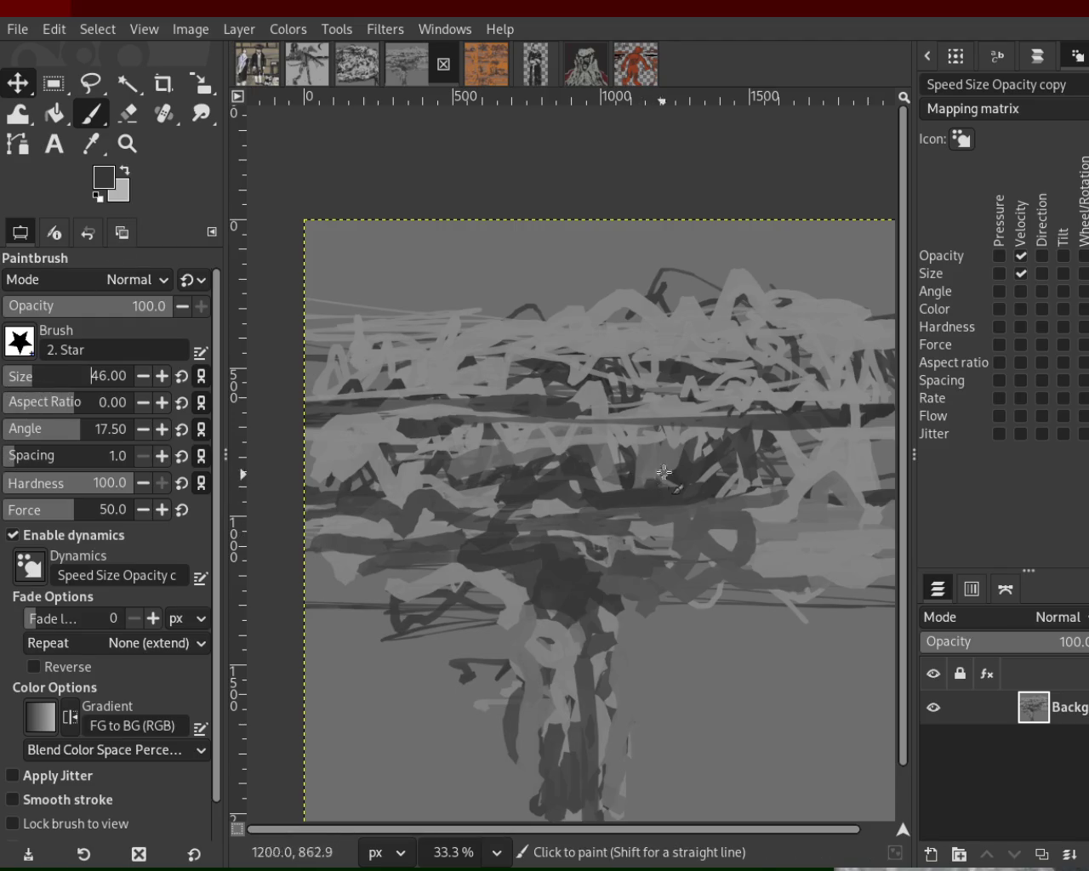
pyautogui.keyDown('ctrl'); pyautogui.click(693, 435); pyautogui.keyUp('ctrl')
pyautogui.moveTo(694, 436)
pyautogui.mouseDown()
pyautogui.moveTo(622, 450)
pyautogui.moveTo(711, 536)
pyautogui.moveTo(637, 579)
pyautogui.moveTo(419, 572)
pyautogui.mouseUp()
pyautogui.moveTo(354, 564)
pyautogui.mouseDown()
pyautogui.moveTo(718, 576)
pyautogui.moveTo(309, 578)
pyautogui.mouseUp()
pyautogui.keyDown('ctrl'); pyautogui.click(672, 568); pyautogui.keyUp('ctrl')
pyautogui.keyDown('ctrl'); pyautogui.click(401, 567); pyautogui.keyUp('ctrl')
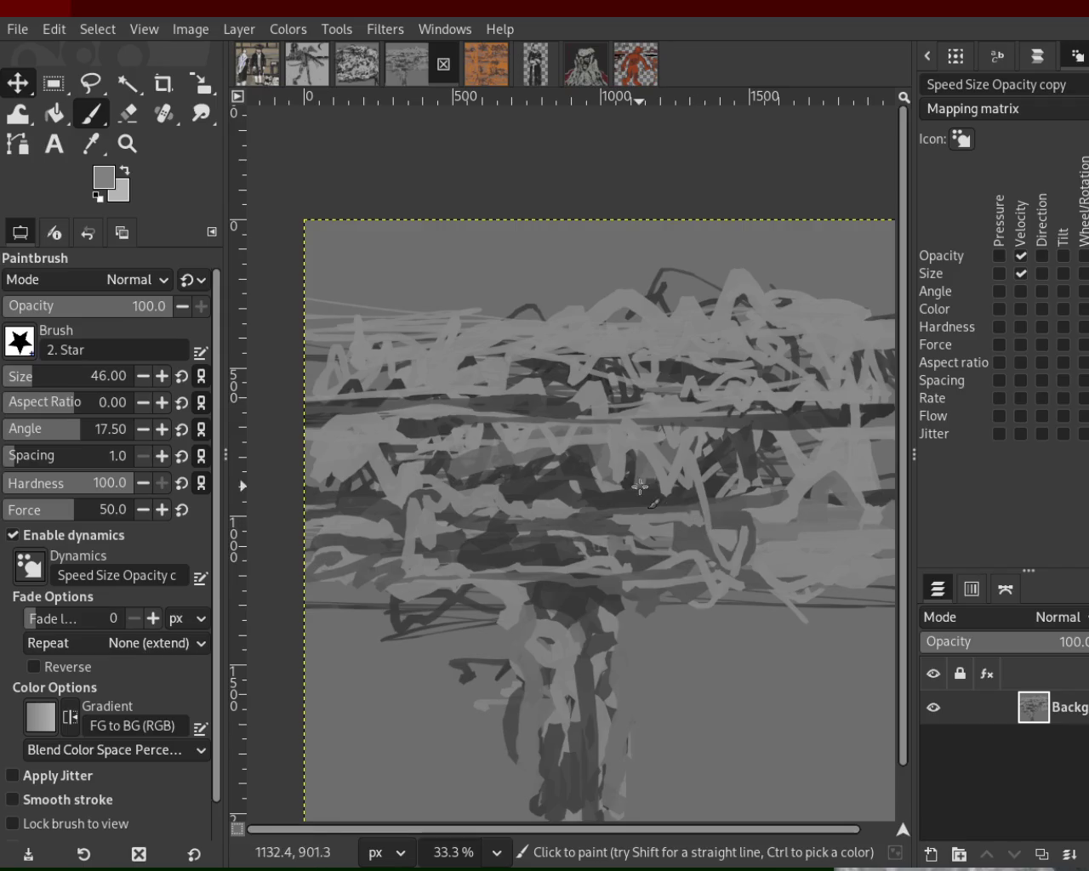
# - Enable Angle/Direction dynamics mapping and sweep light strokes across the middle and lower-right canopy
pyautogui.click(1043, 292)
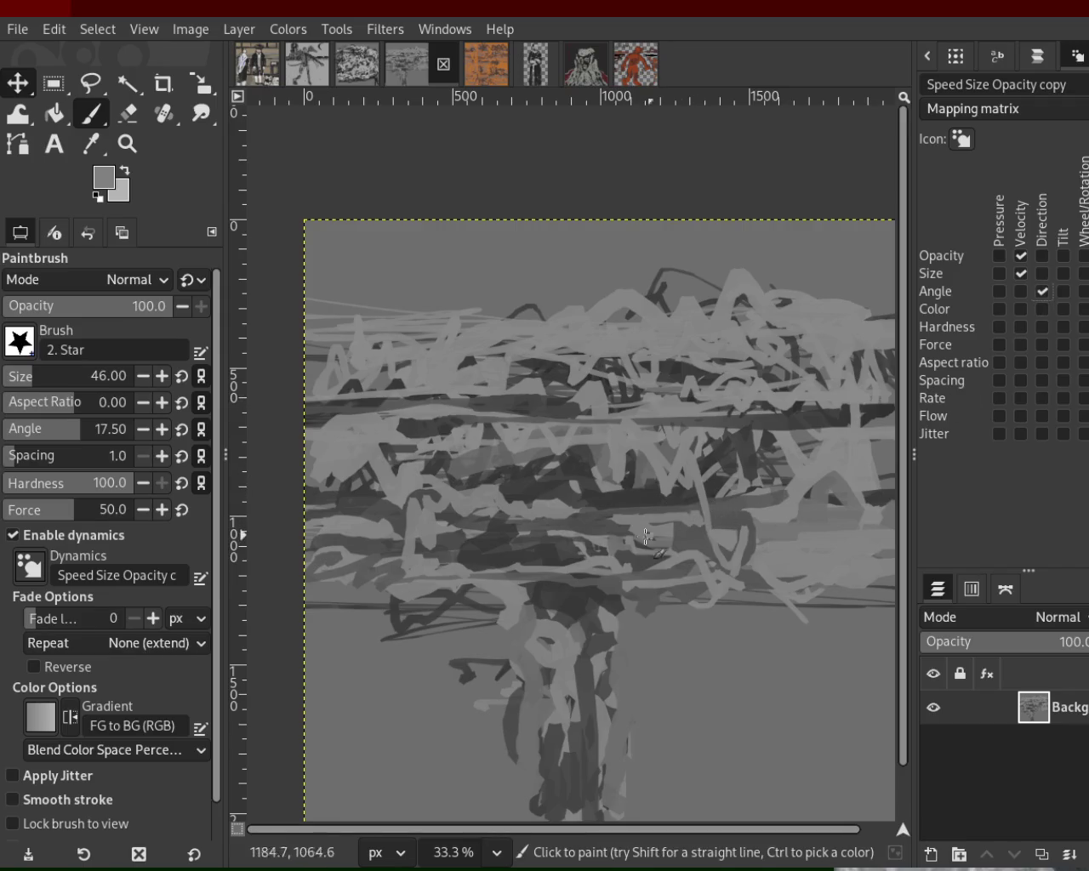
pyautogui.keyDown('ctrl'); pyautogui.click(623, 502); pyautogui.keyUp('ctrl')
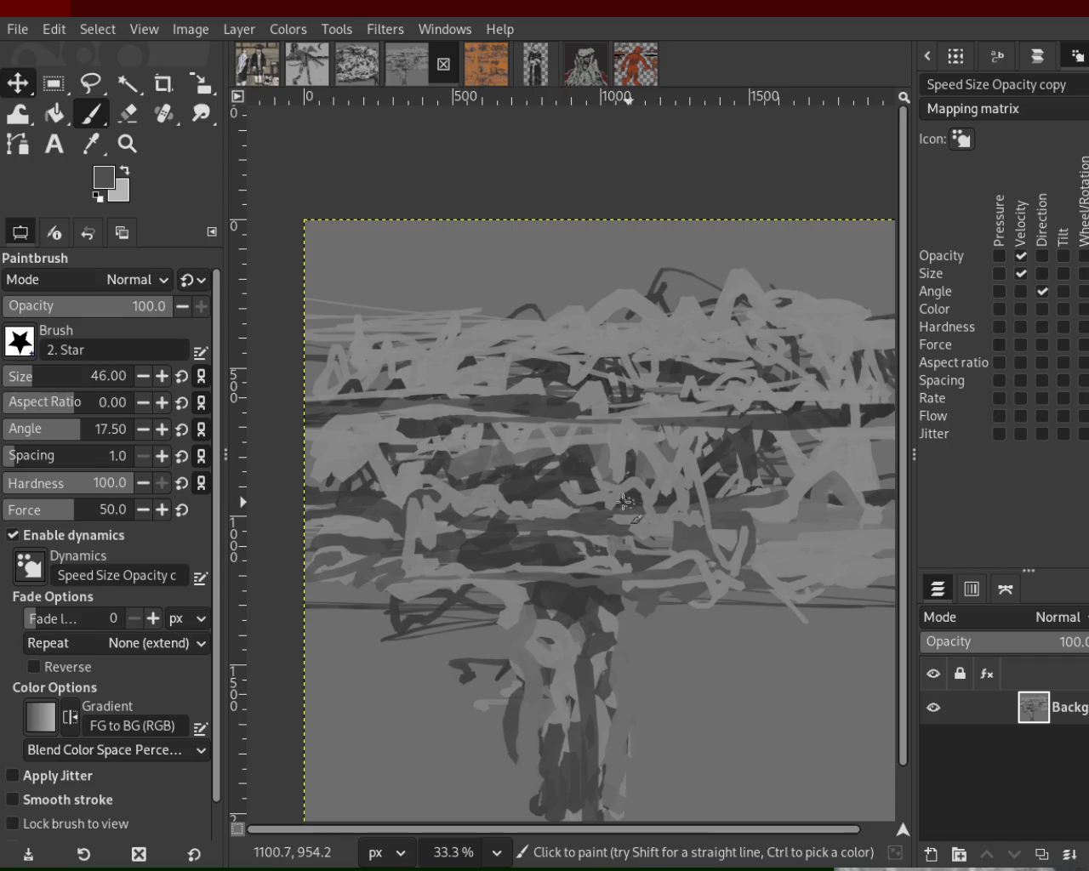
pyautogui.keyDown('ctrl'); pyautogui.click(665, 445); pyautogui.keyUp('ctrl')
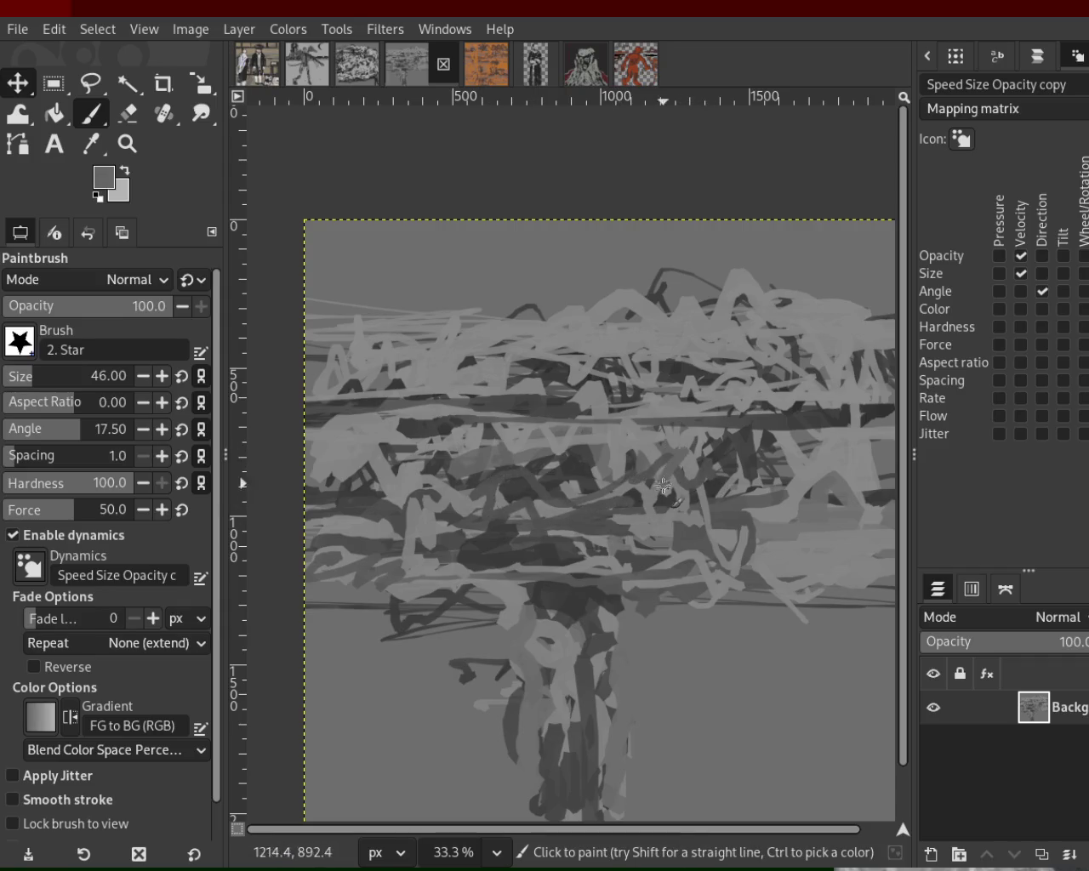
pyautogui.moveTo(646, 451); pyautogui.dragTo(350, 489)
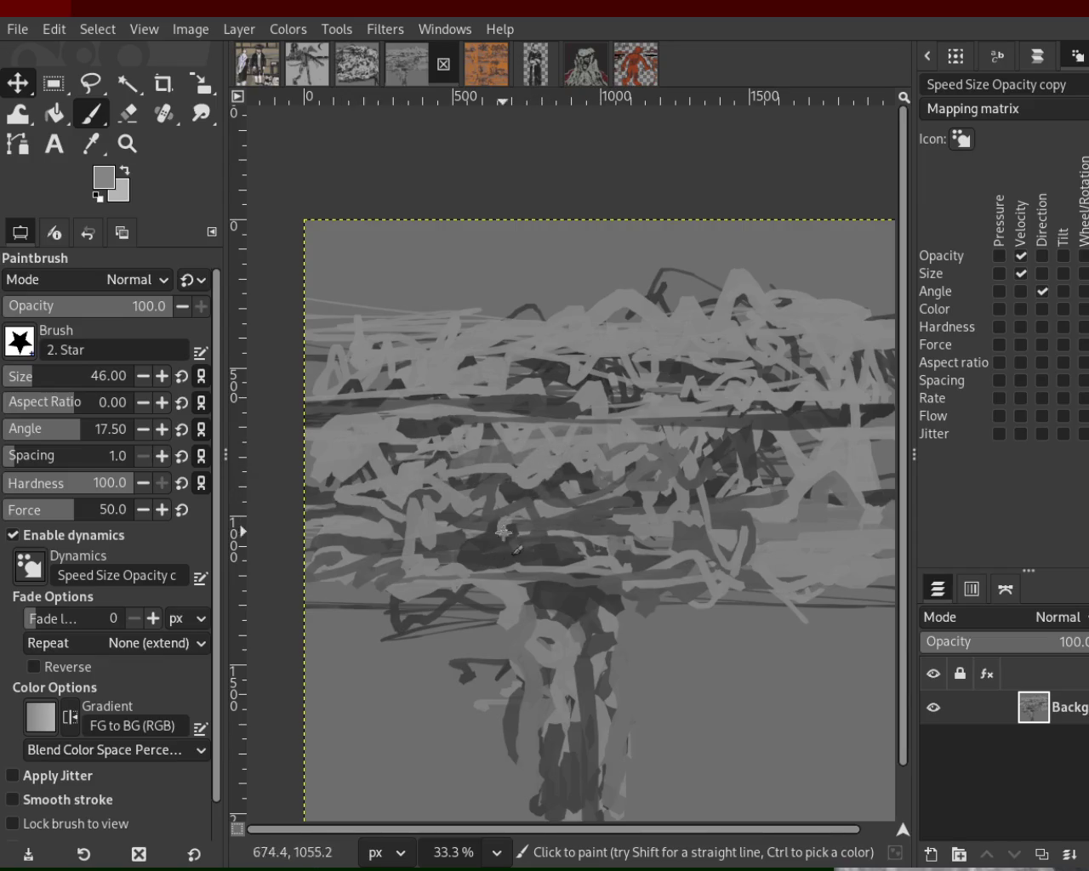
pyautogui.moveTo(503, 533)
pyautogui.mouseDown()
pyautogui.moveTo(284, 537)
pyautogui.moveTo(634, 545)
pyautogui.mouseUp()
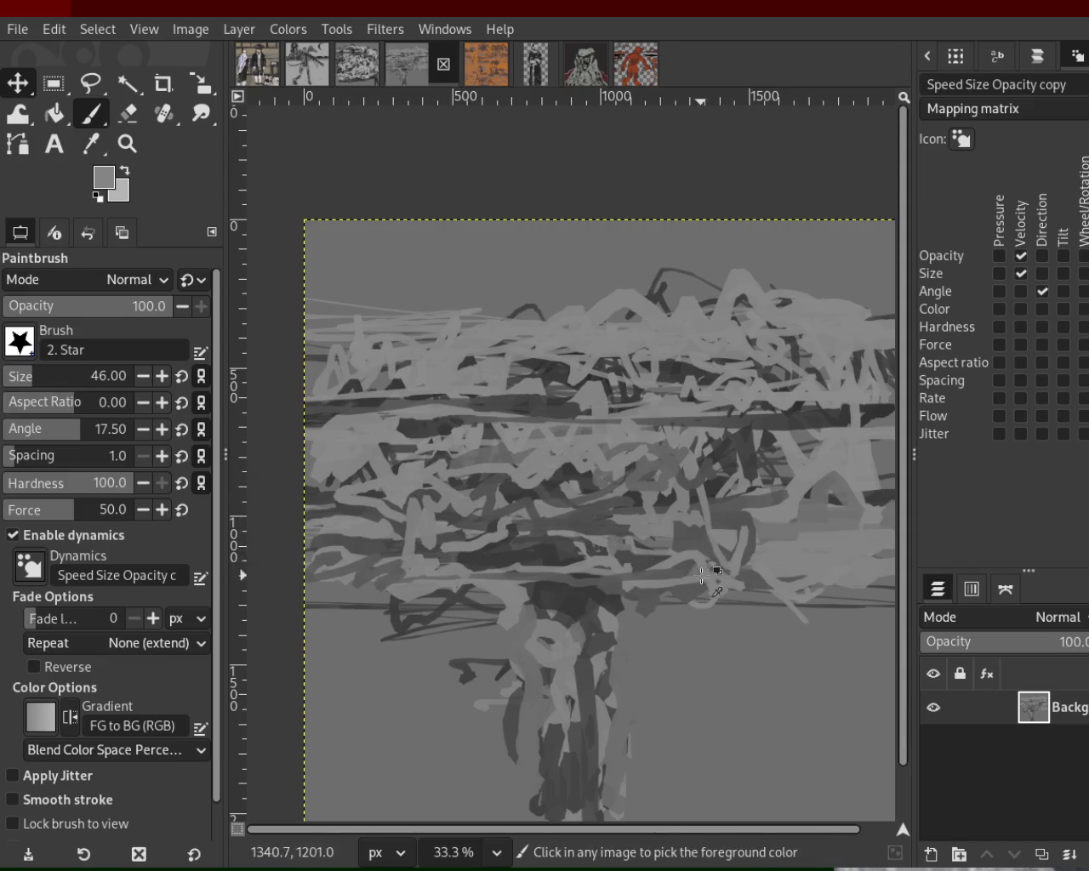
pyautogui.moveTo(706, 577)
pyautogui.mouseDown()
pyautogui.moveTo(667, 572)
pyautogui.moveTo(795, 568)
pyautogui.mouseUp()
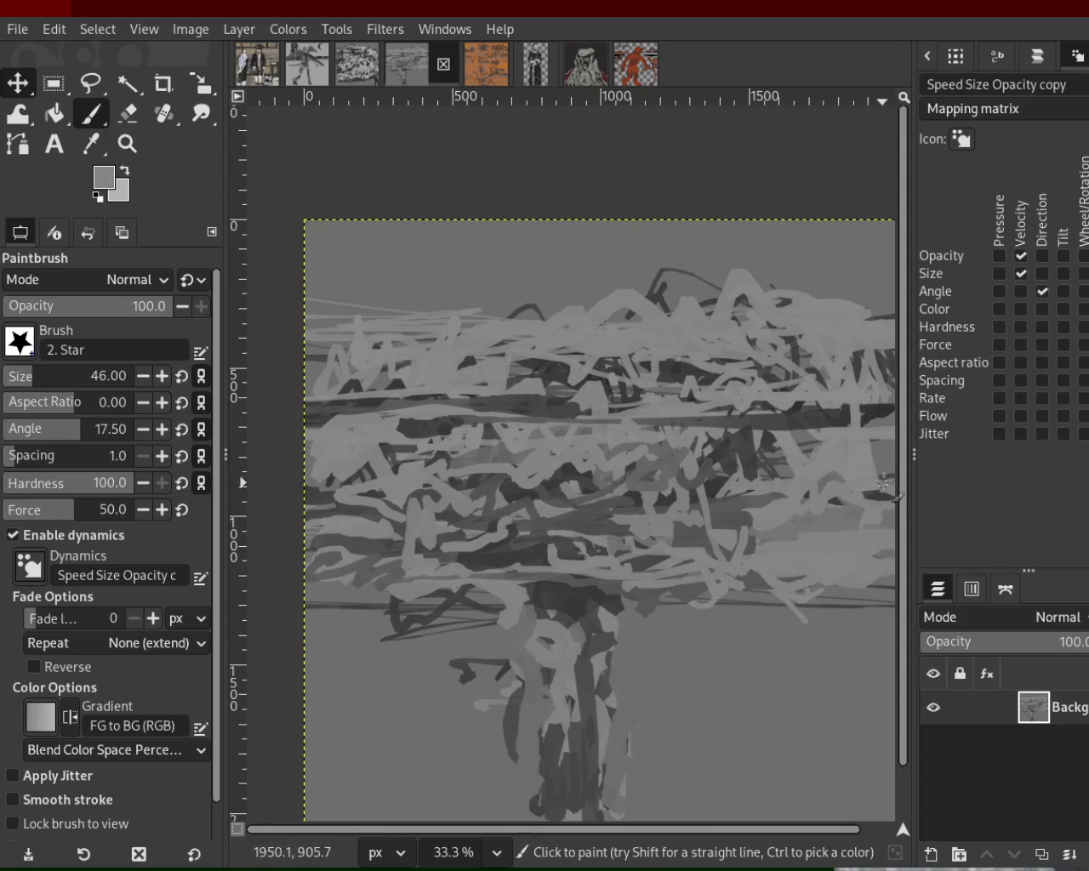
pyautogui.keyDown('ctrl'); pyautogui.click(851, 425); pyautogui.keyUp('ctrl')
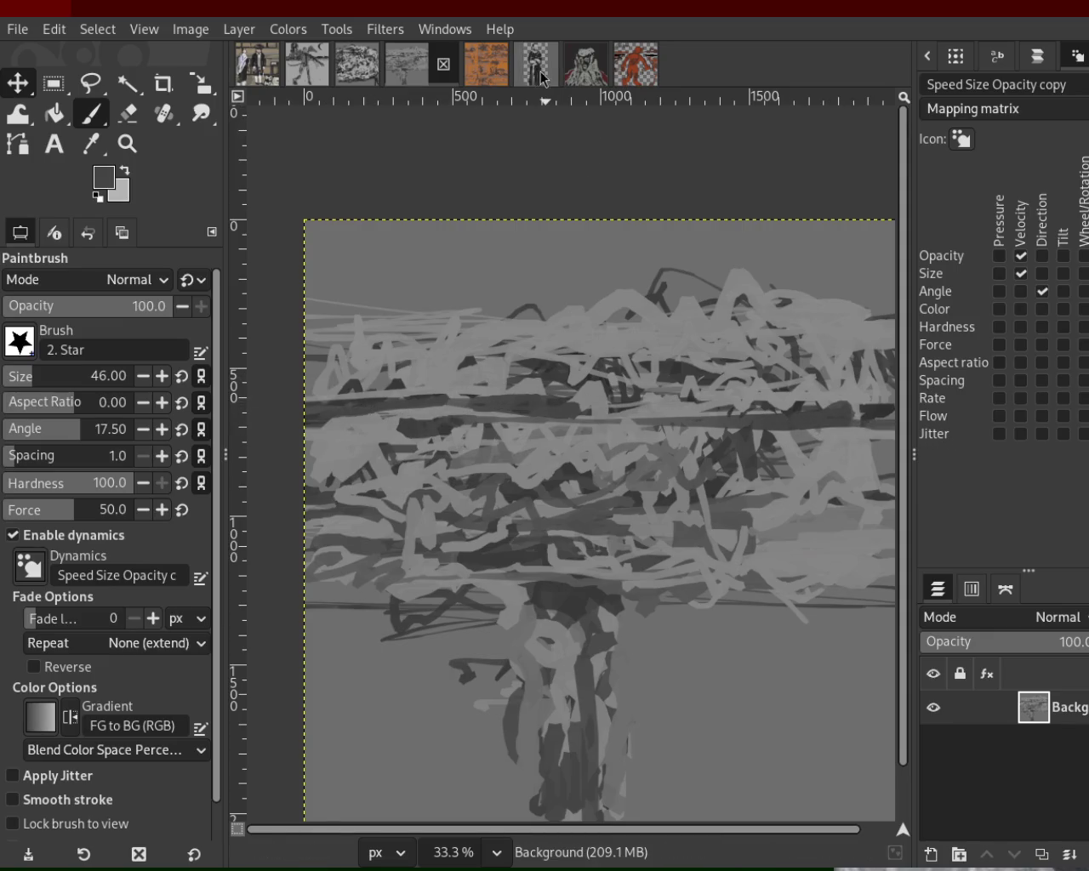
# - Bring up the bearded friar portrait and zoom in on its face and beard
pyautogui.click(307, 64)
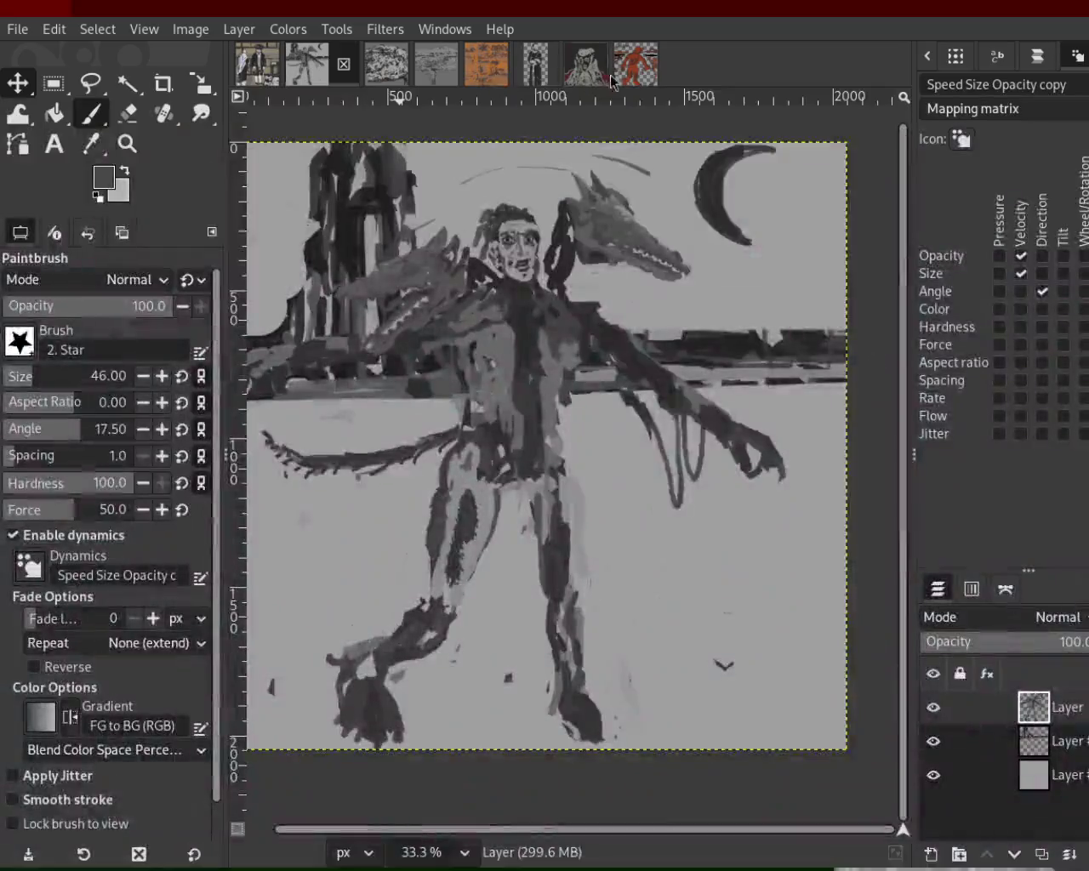
pyautogui.click(509, 64)
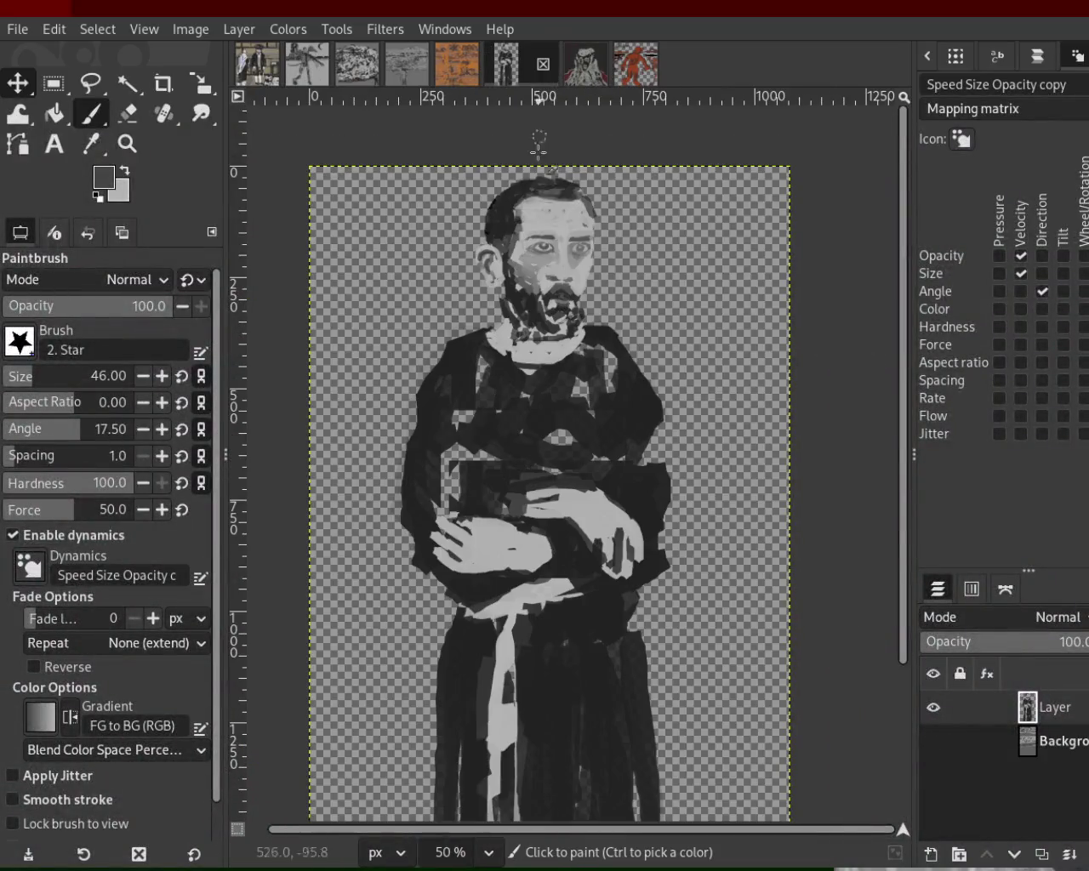
pyautogui.click(128, 144)
pyautogui.keyDown('ctrl'); pyautogui.click(558, 340); pyautogui.keyUp('ctrl')
pyautogui.keyDown('ctrl'); pyautogui.click(557, 341); pyautogui.keyUp('ctrl')
pyautogui.click(558, 340)
pyautogui.click(557, 340)
pyautogui.click(558, 340)
pyautogui.click(558, 341)
pyautogui.click(558, 341)
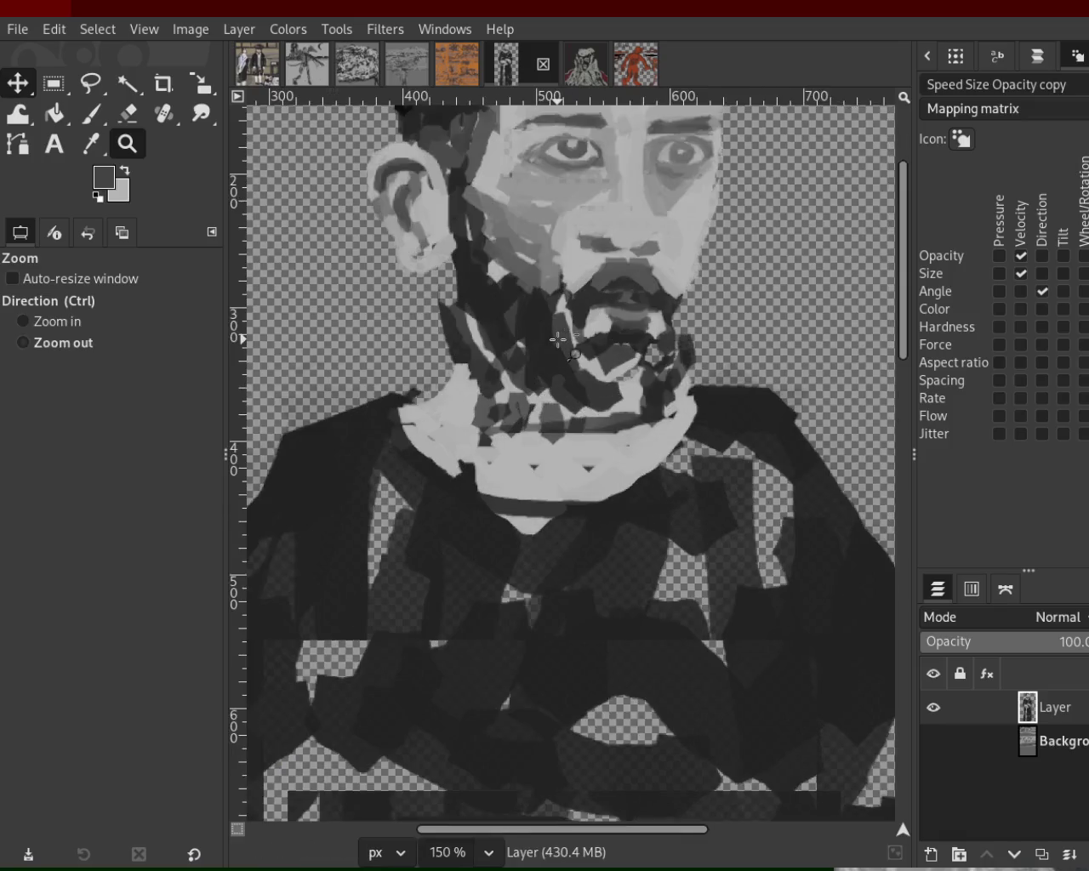
pyautogui.keyDown('ctrl'); pyautogui.click(558, 341); pyautogui.keyUp('ctrl')
pyautogui.keyDown('ctrl'); pyautogui.click(555, 344); pyautogui.keyUp('ctrl')
pyautogui.click(551, 347)
pyautogui.click(551, 347)
pyautogui.keyDown('ctrl'); pyautogui.click(552, 347); pyautogui.keyUp('ctrl')
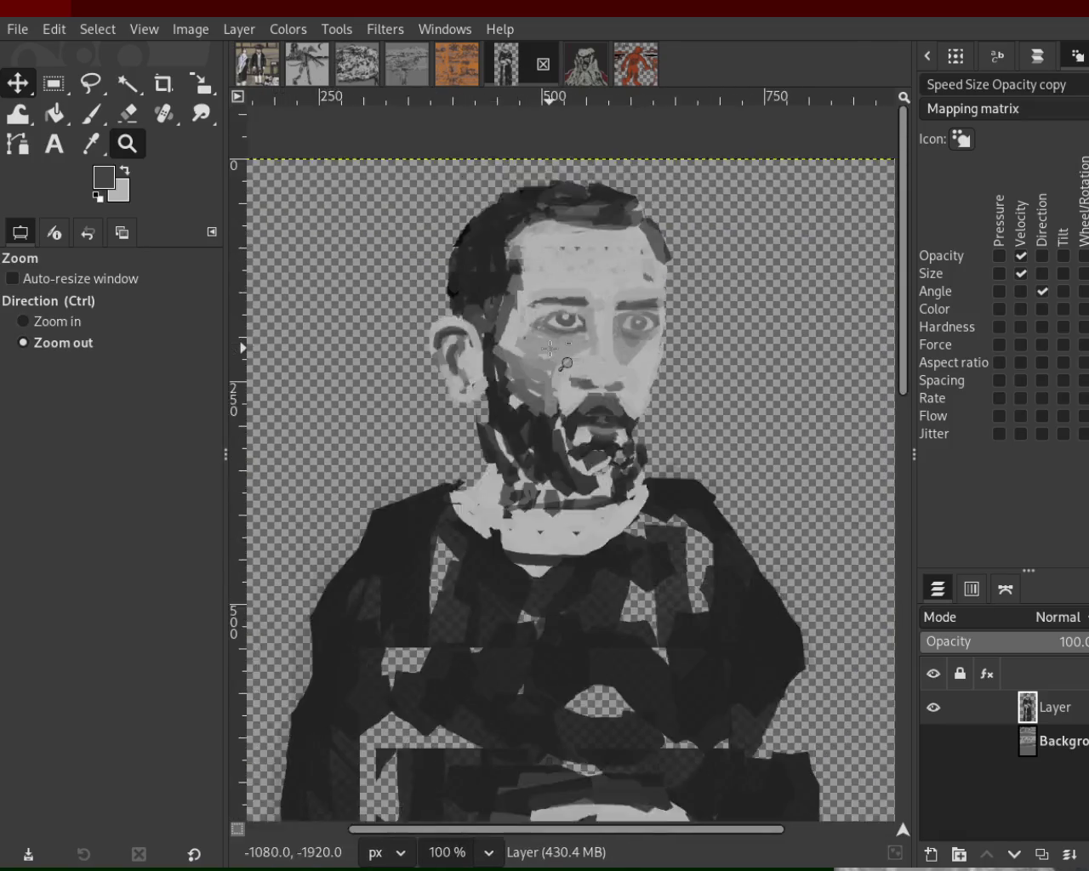
# - Zoom back out to view the whole portrait at 50%
pyautogui.keyDown('ctrl'); pyautogui.click(557, 357); pyautogui.keyUp('ctrl')
pyautogui.click(558, 357)
pyautogui.keyDown('ctrl'); pyautogui.click(562, 438); pyautogui.keyUp('ctrl')
pyautogui.keyDown('ctrl'); pyautogui.click(563, 438); pyautogui.keyUp('ctrl')
pyautogui.keyDown('ctrl'); pyautogui.click(563, 439); pyautogui.keyUp('ctrl')
pyautogui.click(562, 438)
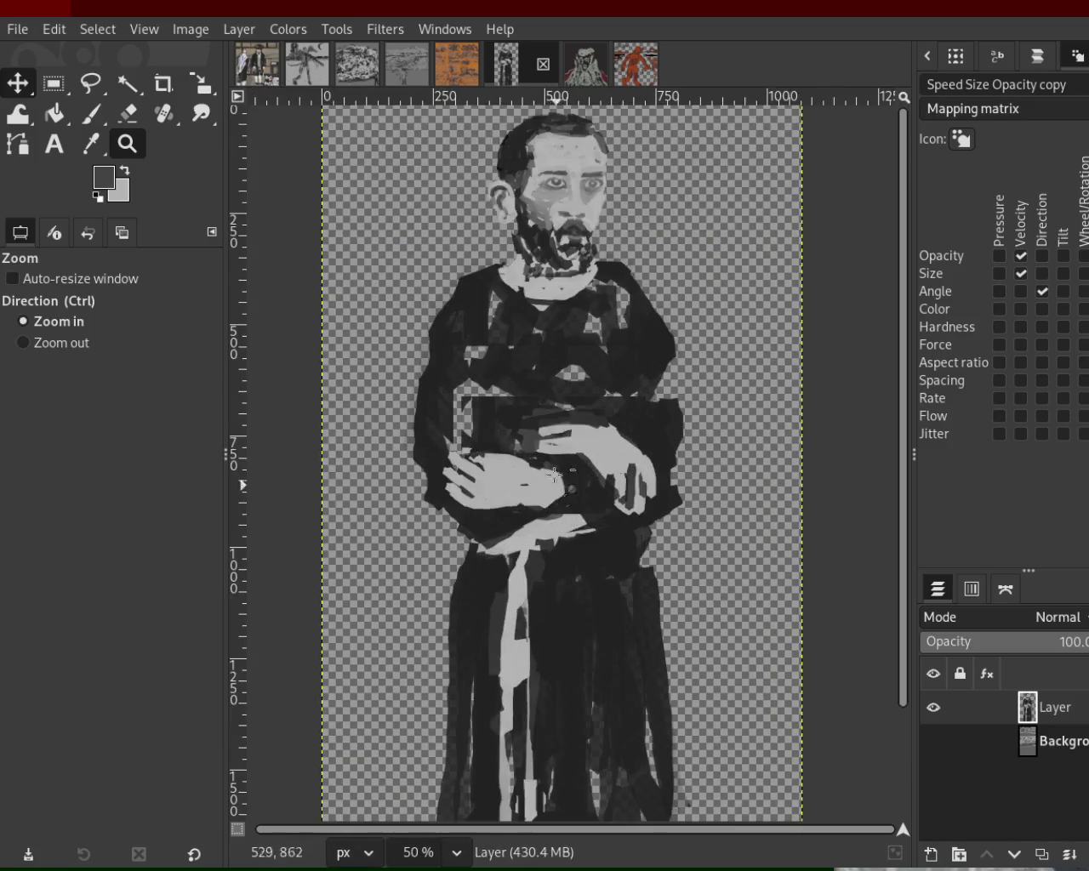
pyautogui.keyDown('ctrl'); pyautogui.click(535, 417); pyautogui.keyUp('ctrl')
pyautogui.click(539, 567)
pyautogui.keyDown('ctrl'); pyautogui.click(539, 566); pyautogui.keyUp('ctrl')
pyautogui.click(545, 412)
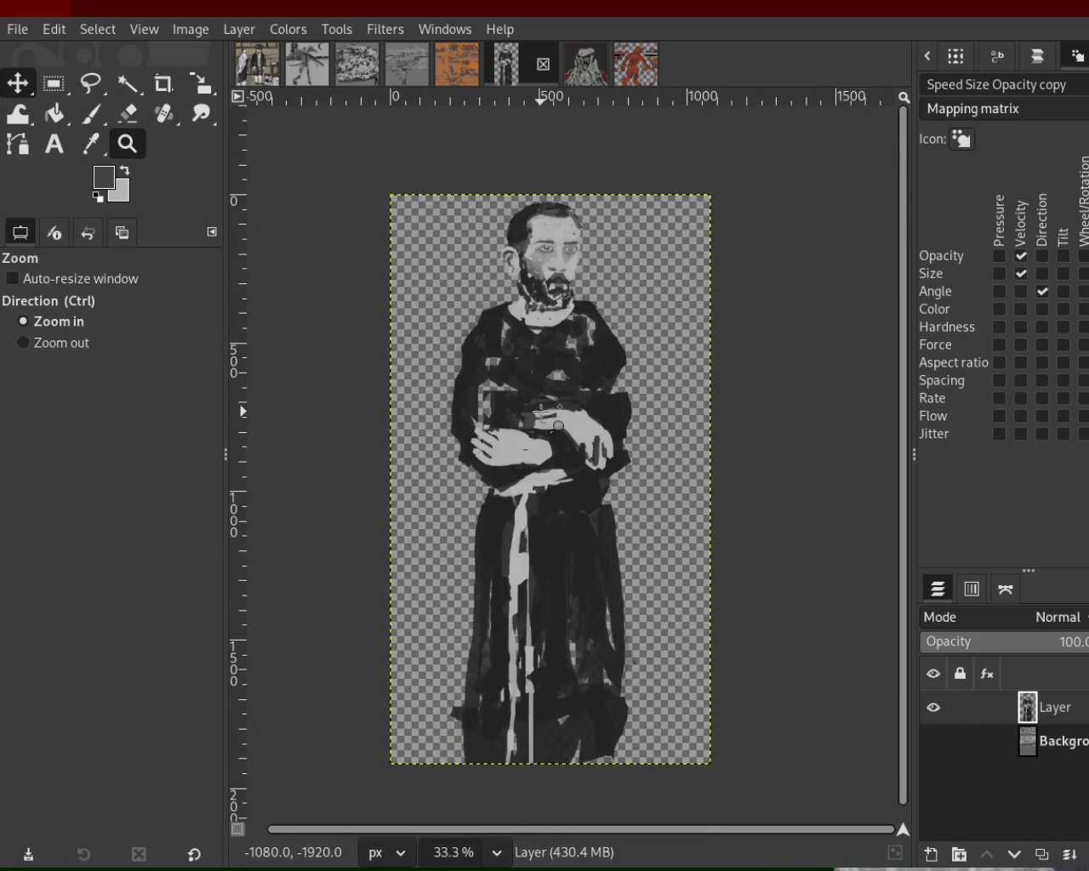
pyautogui.click(547, 411)
pyautogui.keyDown('ctrl'); pyautogui.click(546, 411); pyautogui.keyUp('ctrl')
pyautogui.click(546, 411)
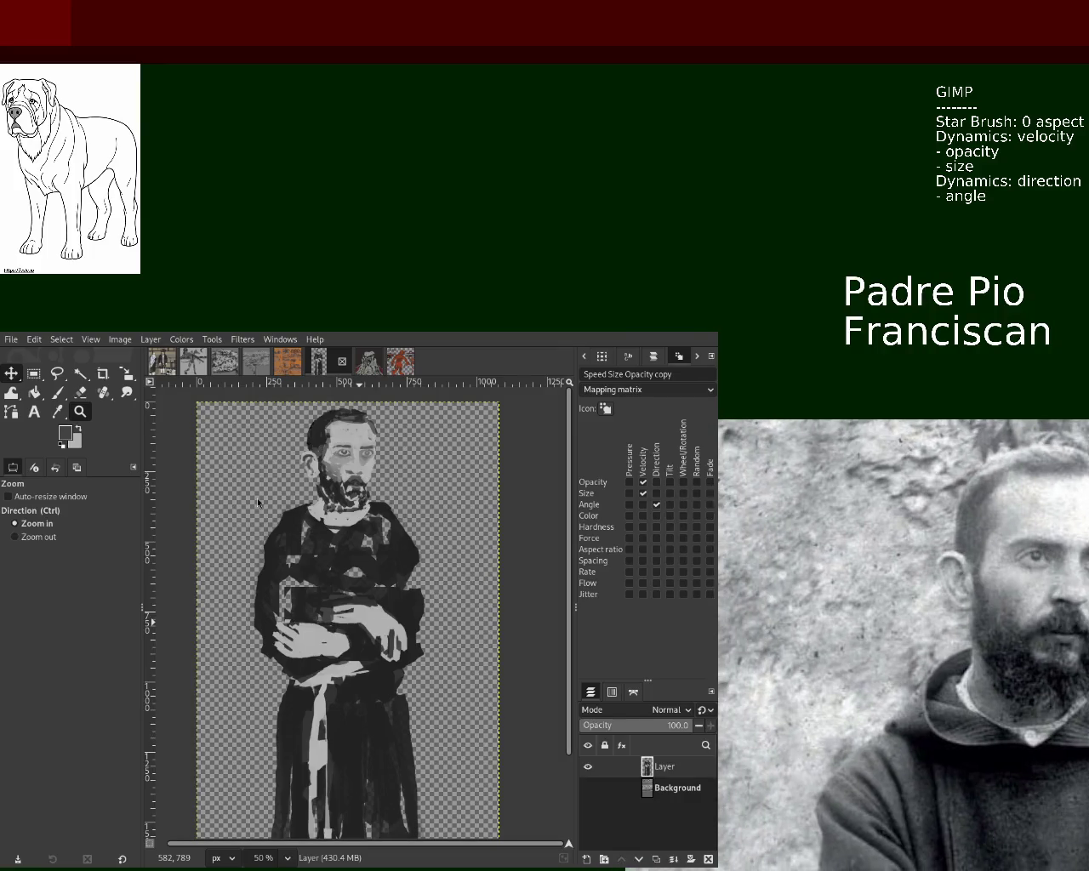
pyautogui.press('ctrl')
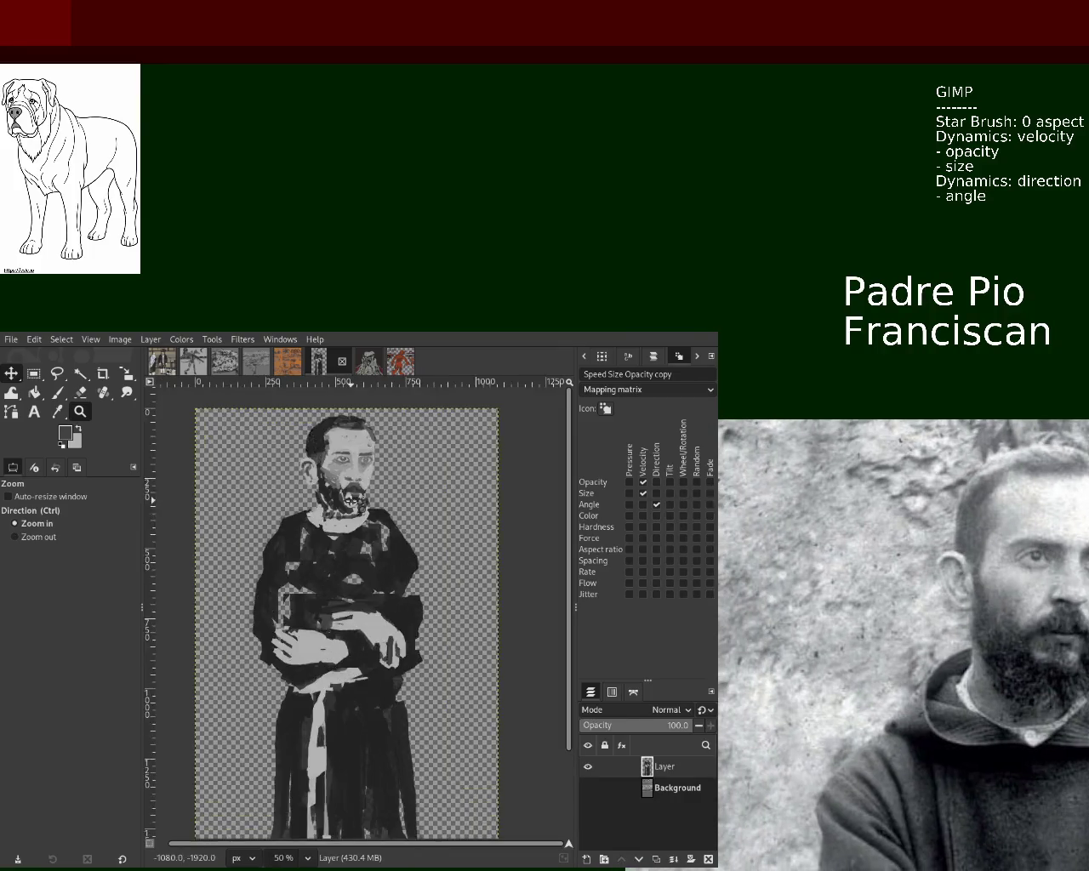
pyautogui.click(432, 595)
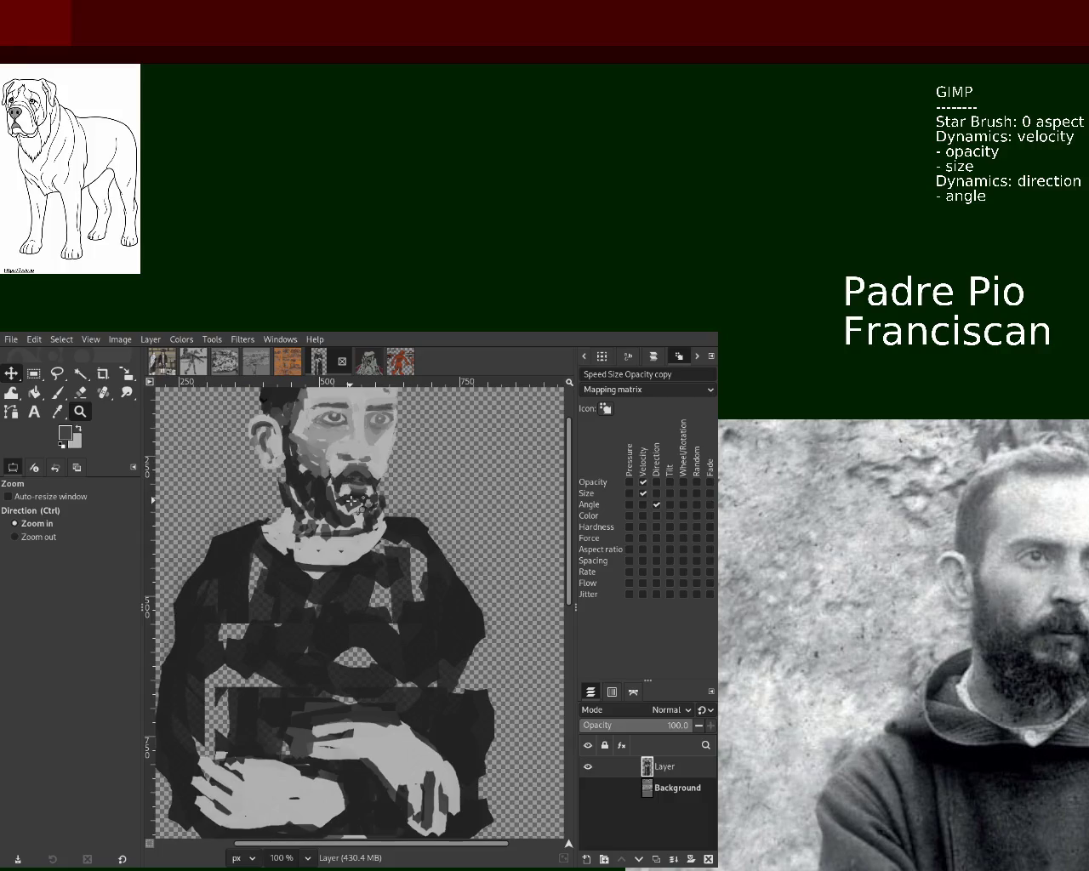
pyautogui.keyDown('ctrl'); pyautogui.click(347, 593); pyautogui.keyUp('ctrl')
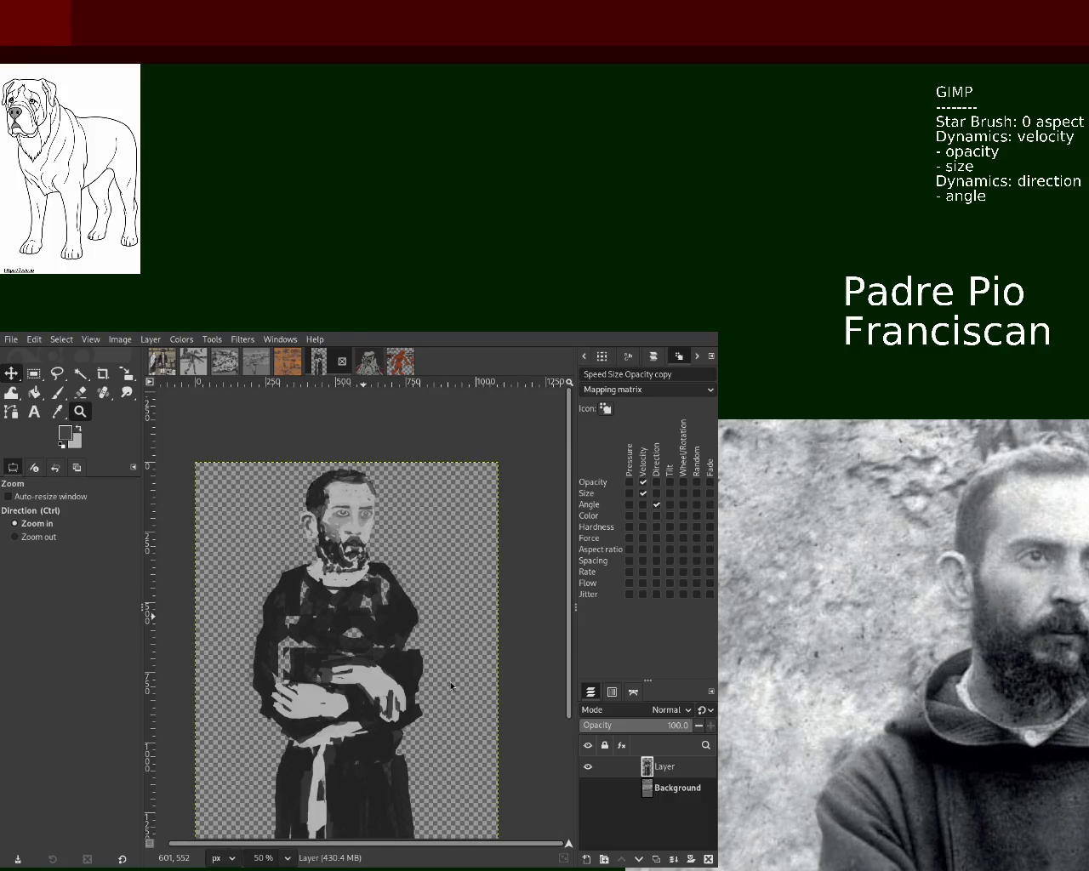